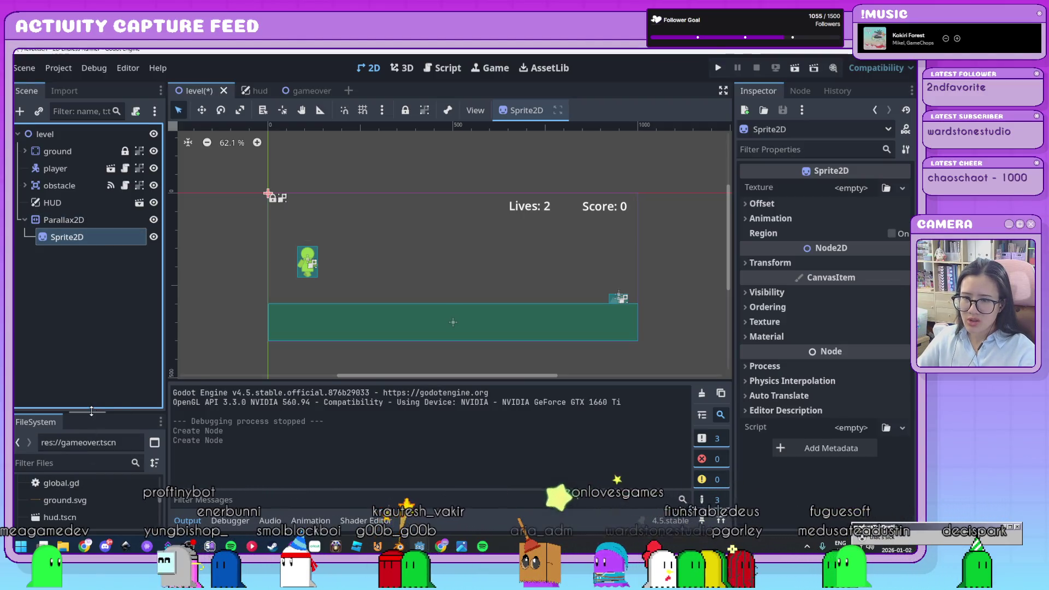
Assign bg-sky.svg from the FileSystem as the Parallax2D sprite's texture, showing the sky-and-clouds backdrop
left_click_drag(91, 411, 92, 283)
scroll(96, 430, "down", 3)
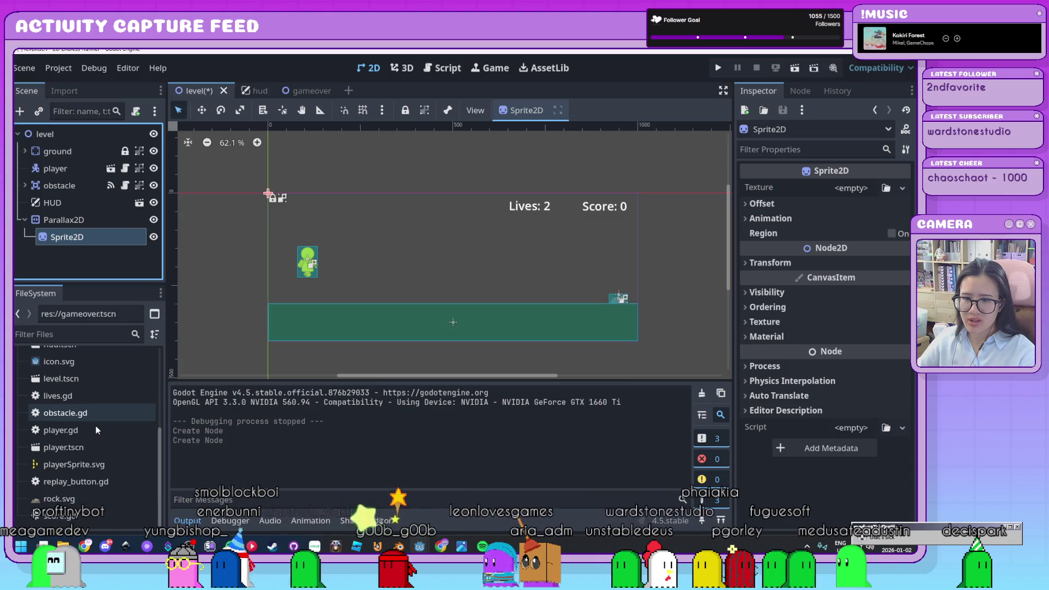
scroll(96, 425, "up", 5)
left_click(58, 411)
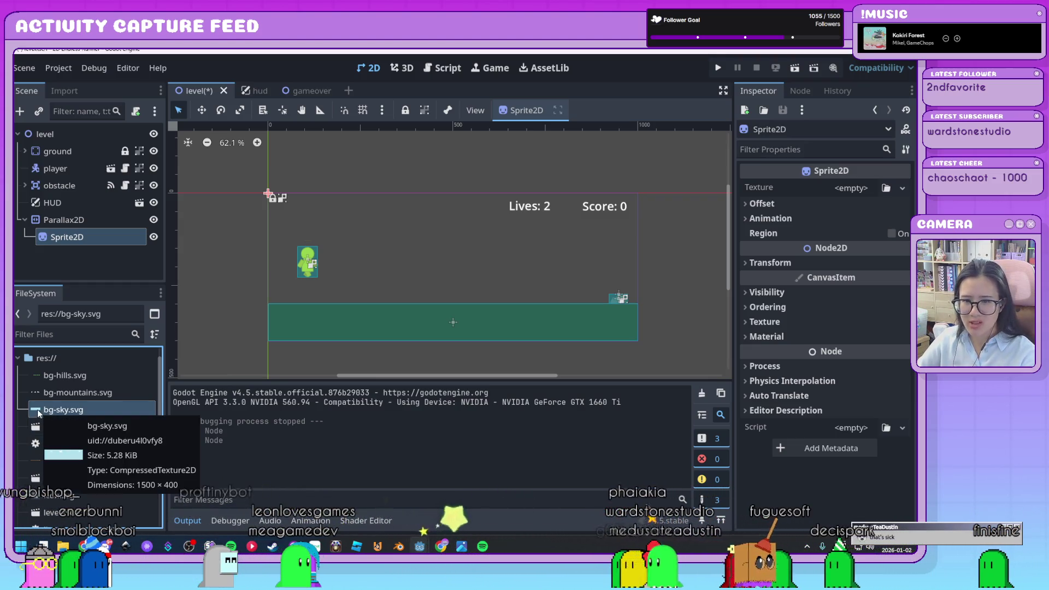
mouse_move(39, 414)
left_mouse_down()
mouse_move(393, 276)
mouse_move(873, 180)
mouse_move(850, 192)
left_mouse_up()
scroll(491, 279, "down", 5)
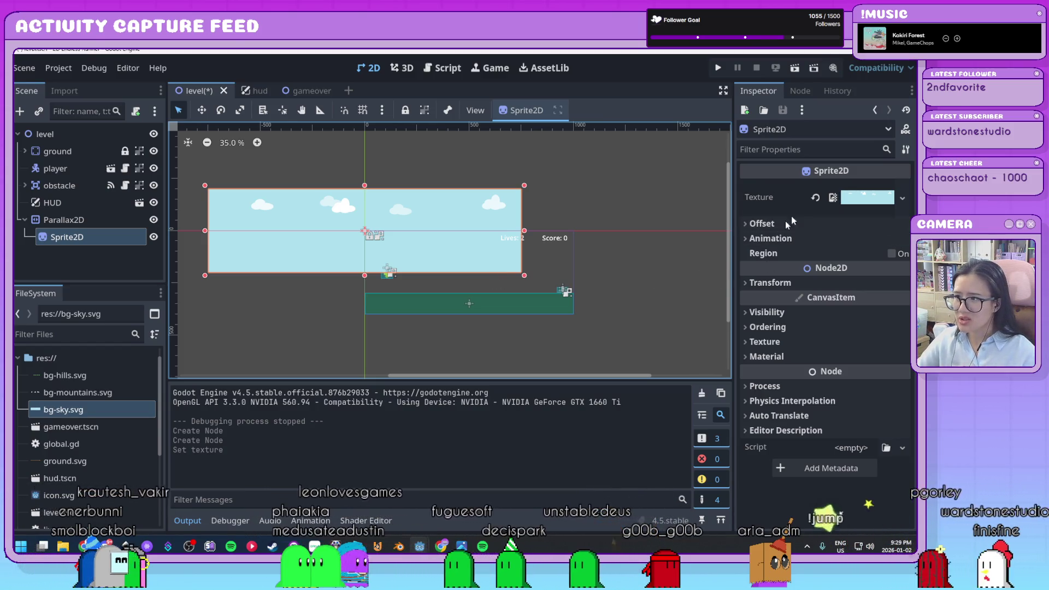
Turn off Offset > Centered on the sky sprite, then select the Parallax2D node
left_click(759, 225)
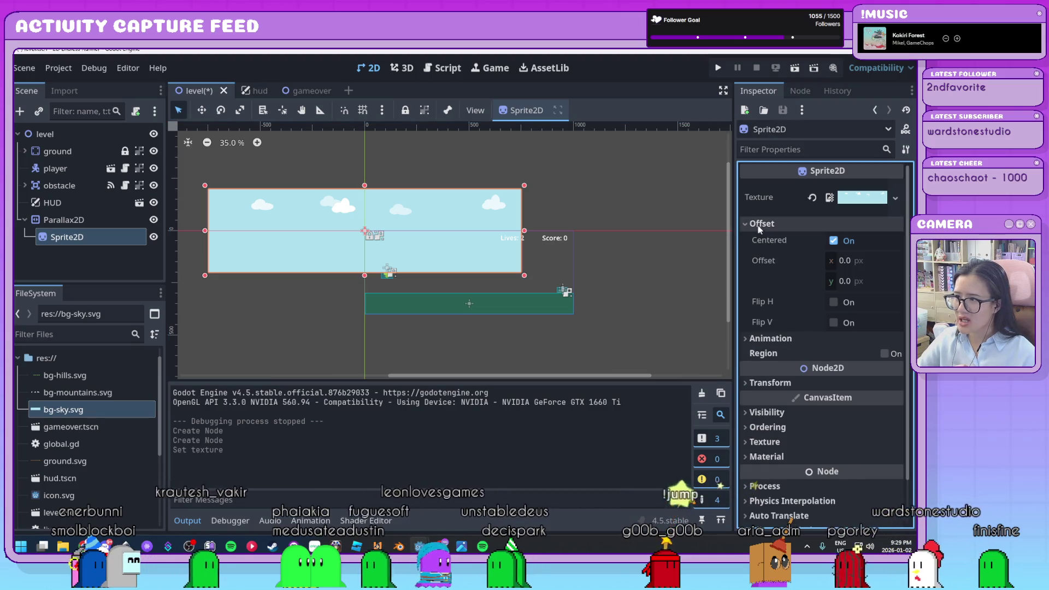
left_click(833, 241)
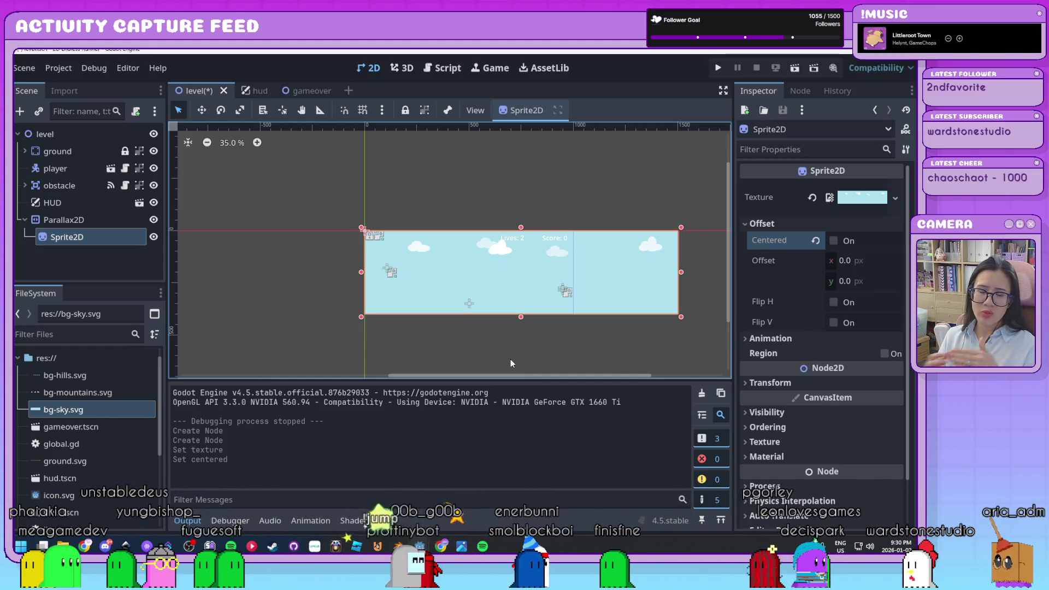
left_click(64, 220)
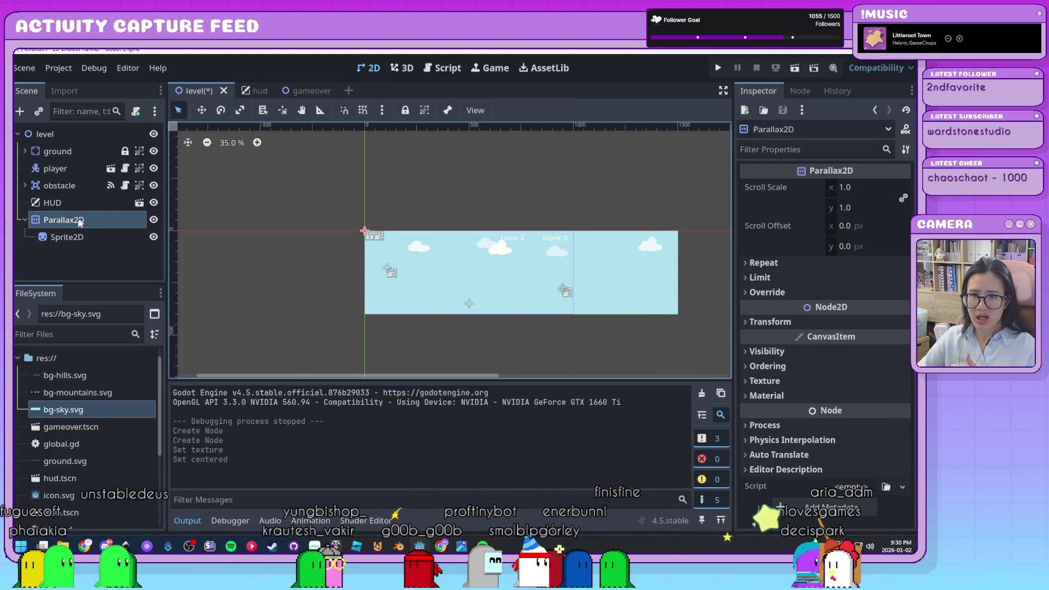
Move the Parallax2D node above ground so it becomes level's first child
left_click_drag(80, 222, 125, 202)
left_click_drag(83, 148, 83, 145)
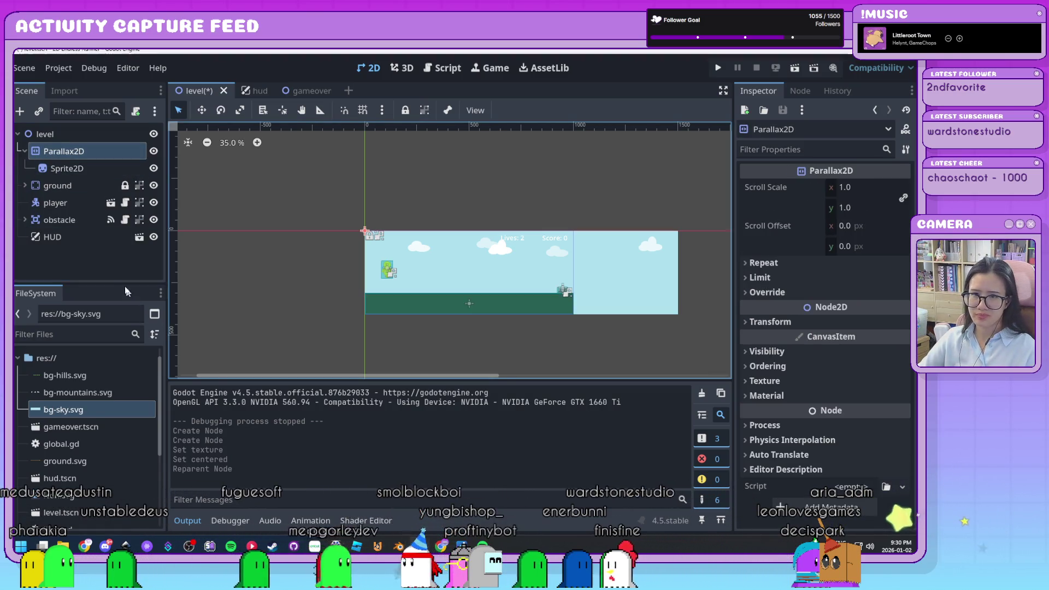
left_click(112, 265)
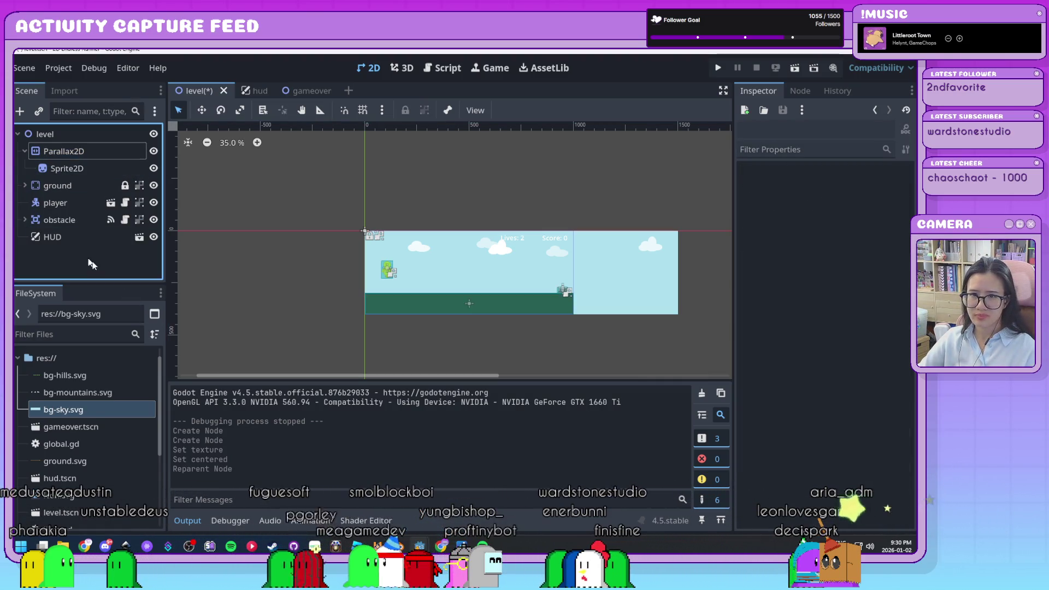
left_click(54, 152)
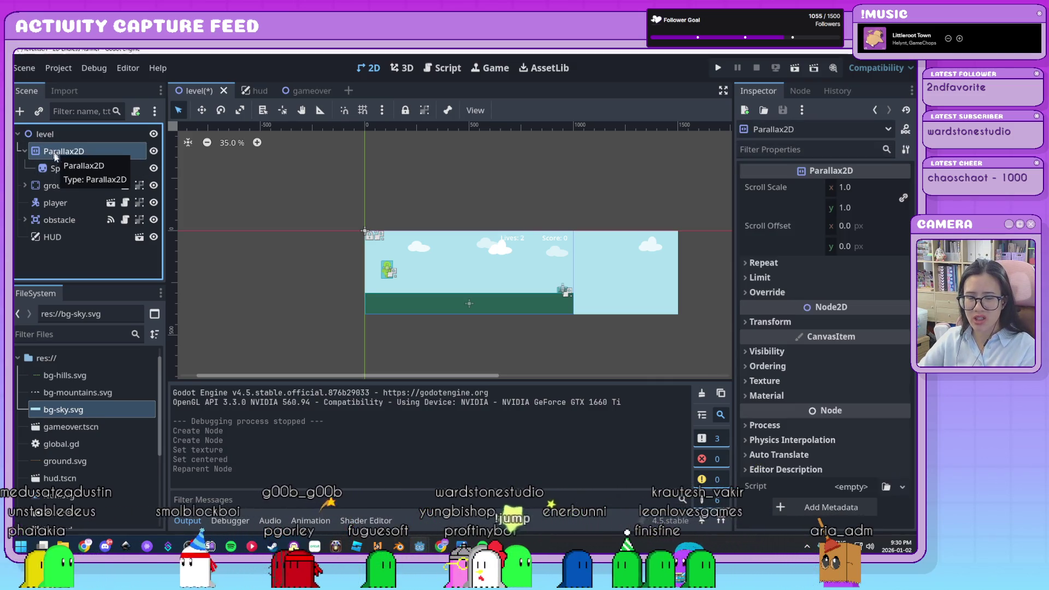
scroll(513, 309, "up", 4)
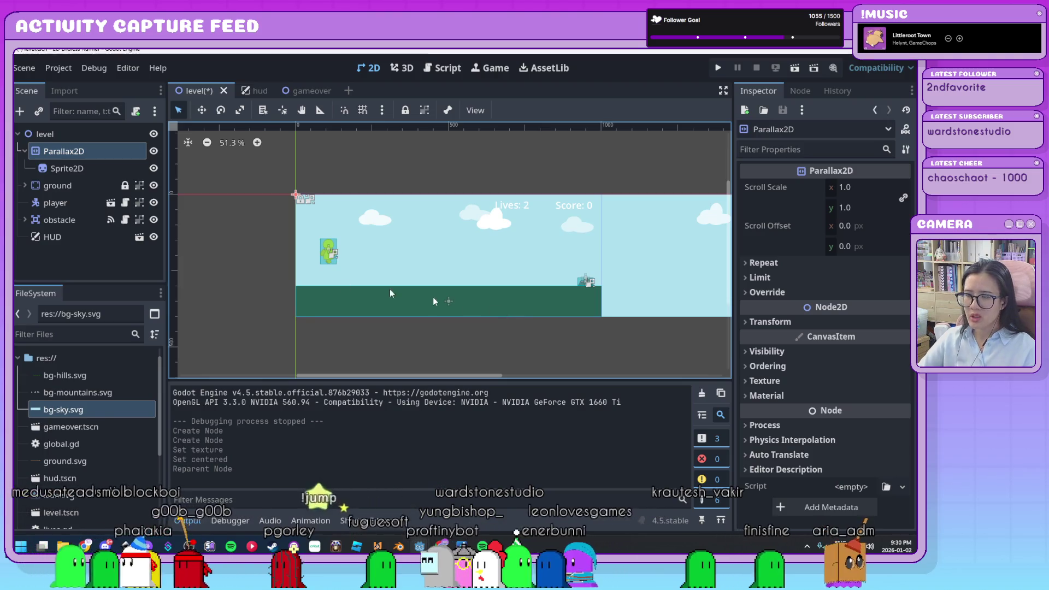
left_click(257, 293)
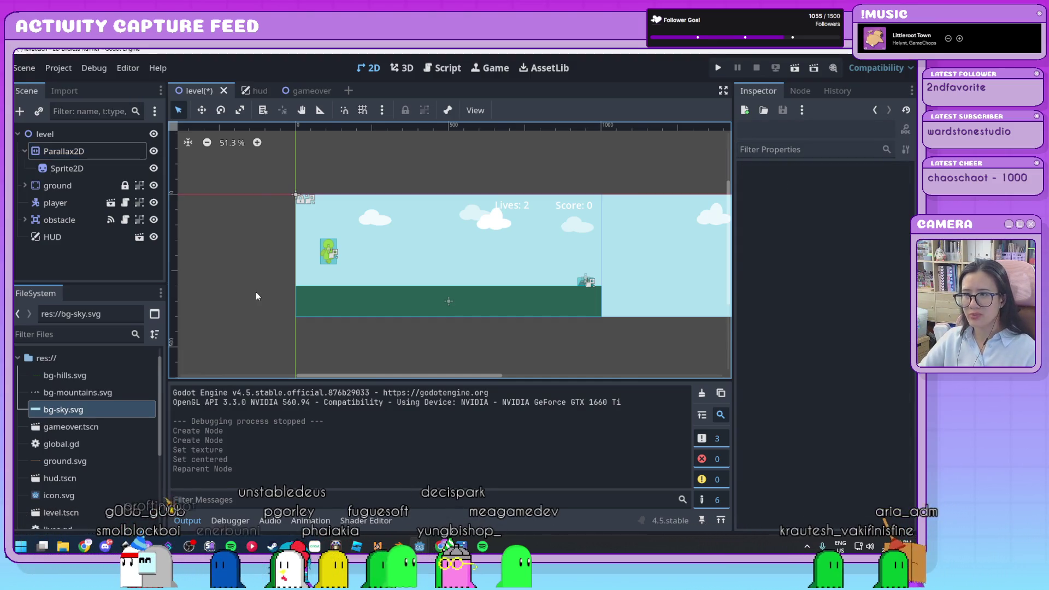
scroll(300, 219, "right", 5)
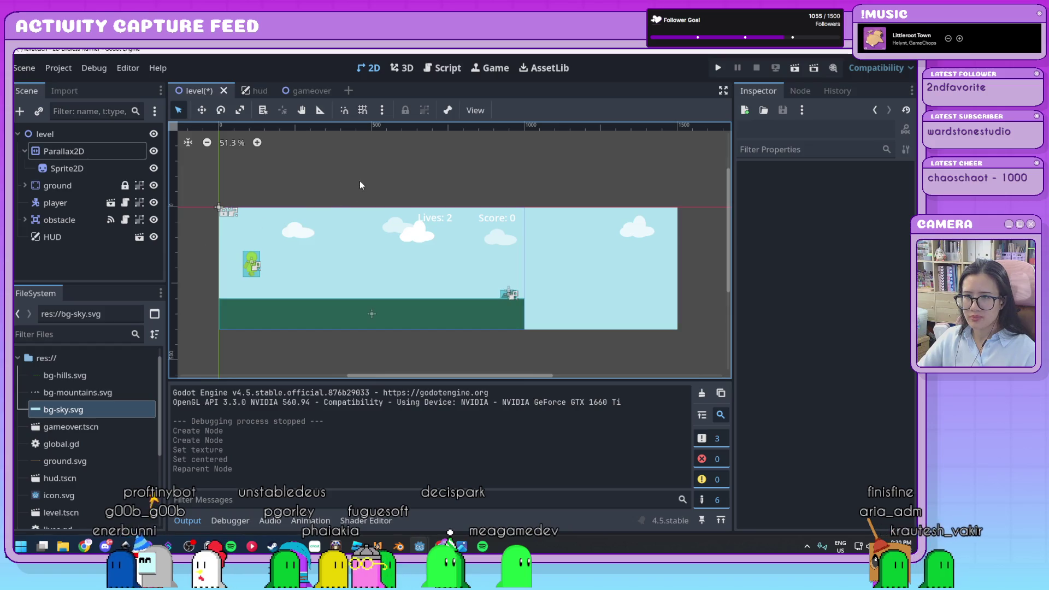
Rename the Parallax2D node to bg-sky
left_click(84, 151)
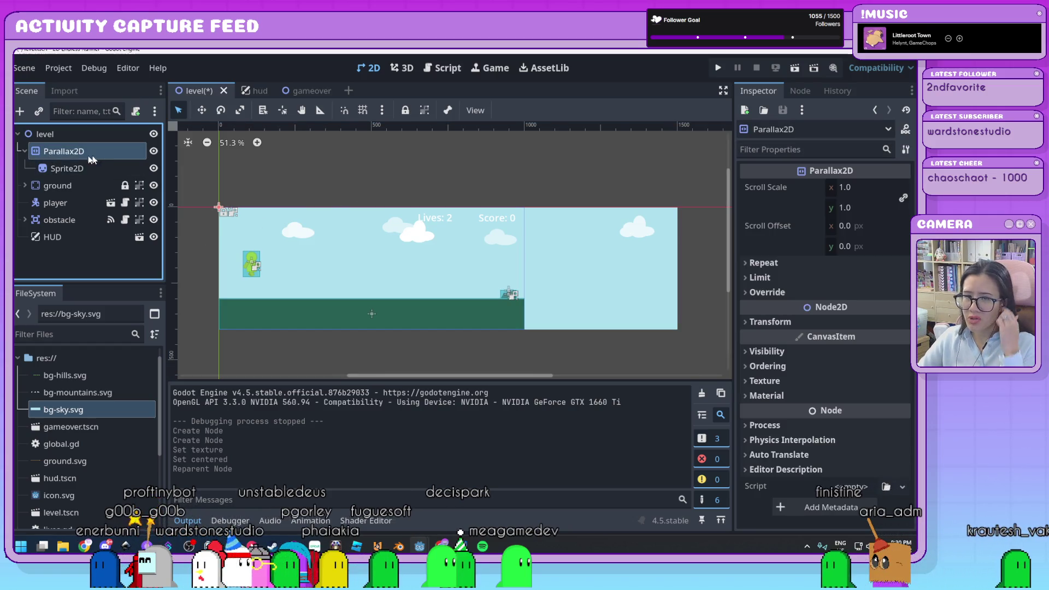
left_click(90, 155)
type("bg-s")
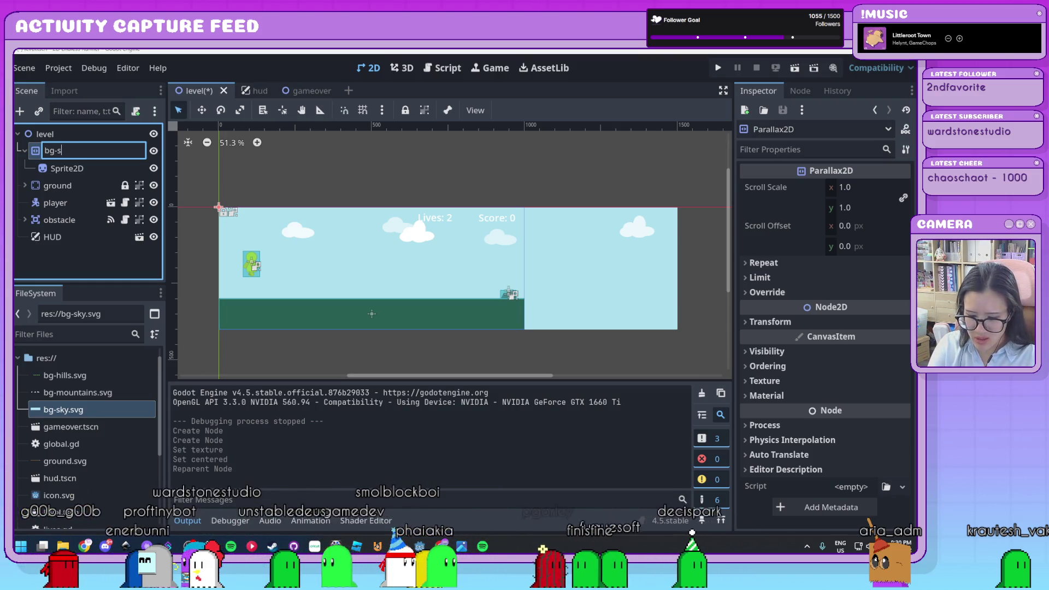
type("ky")
key("Return")
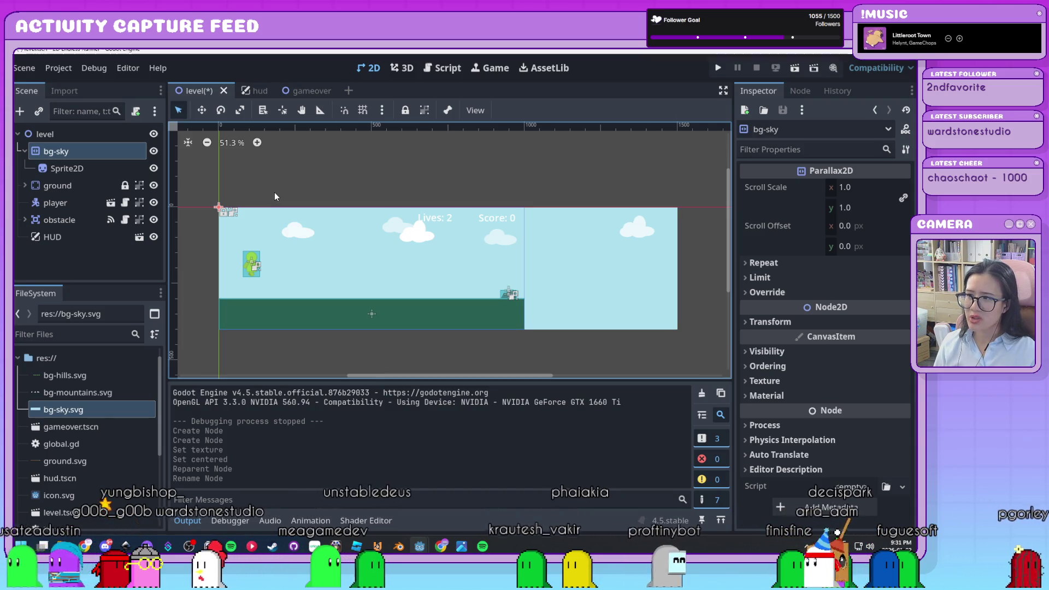
Expand bg-sky's Repeat settings and begin editing the horizontal repeat size
left_click(794, 264)
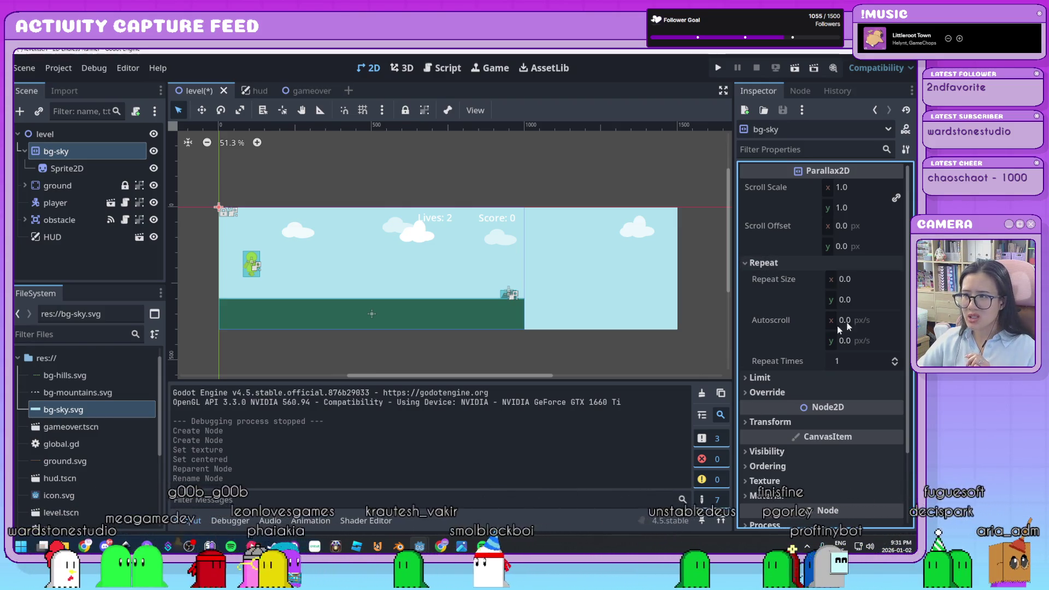
left_click(869, 280)
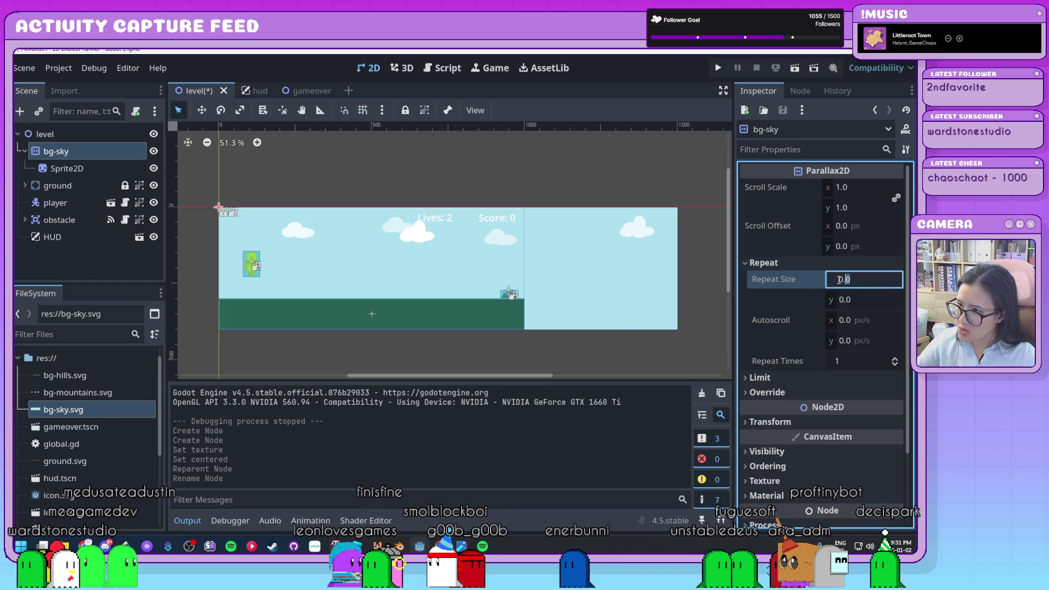
Set bg-sky's Repeat Size x to 1500 and Autoscroll x to -50, then run the game
type("1500")
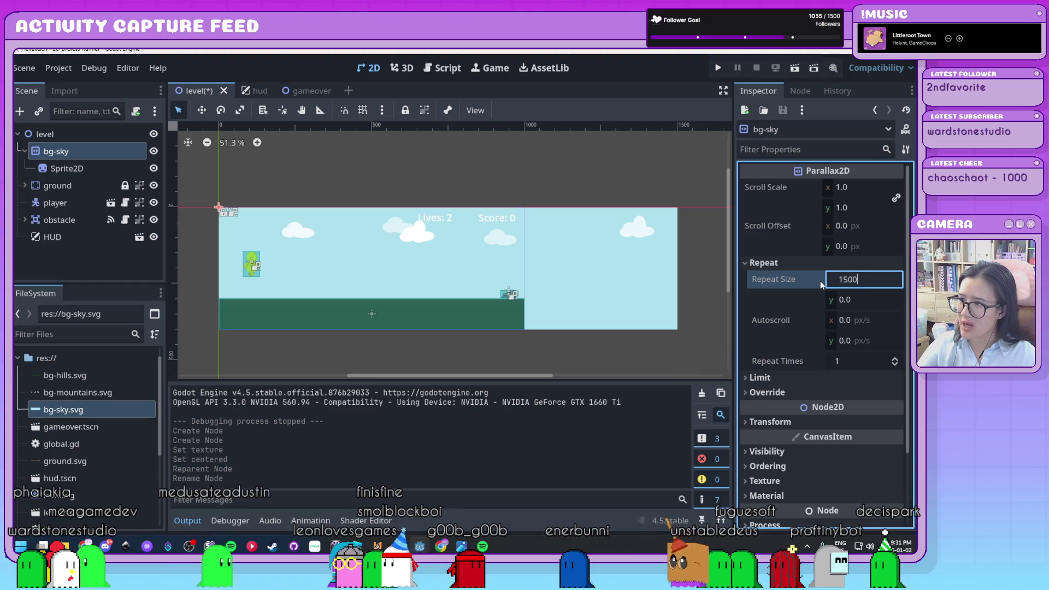
key("Return")
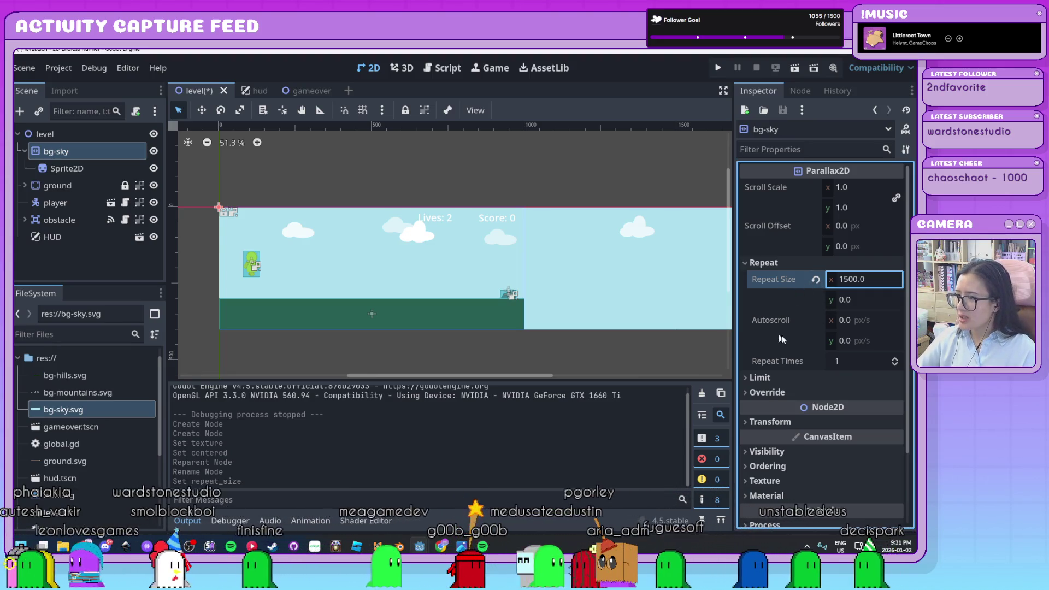
left_click(861, 321)
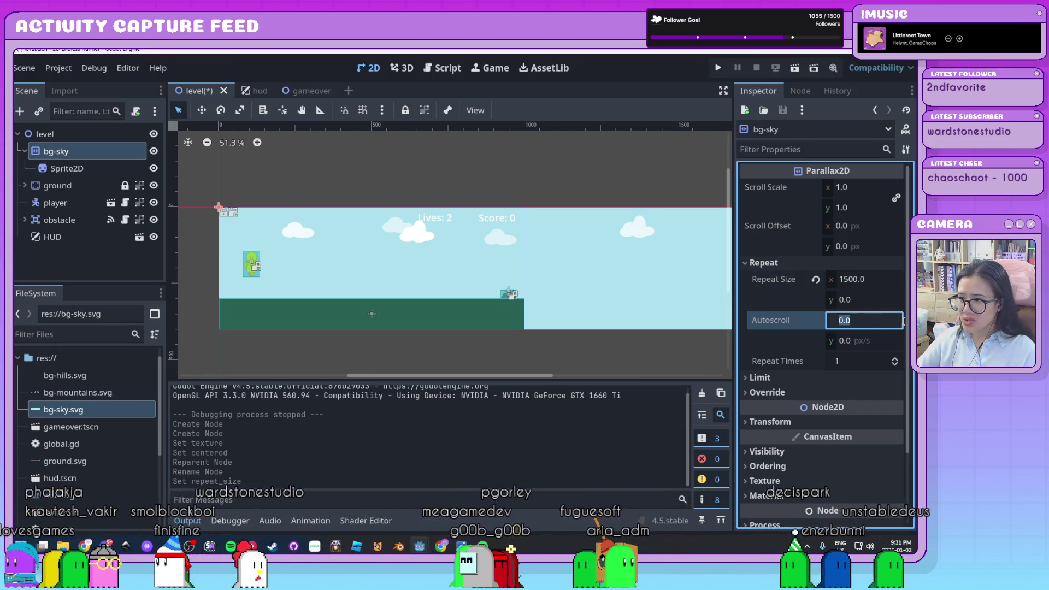
double_click(877, 324)
type("-2")
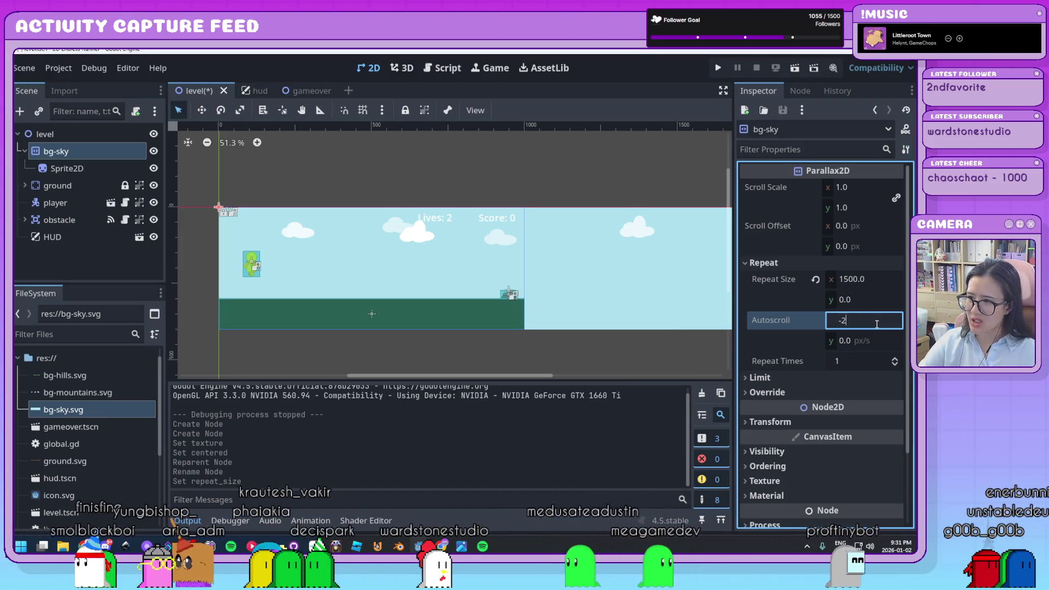
key("Return")
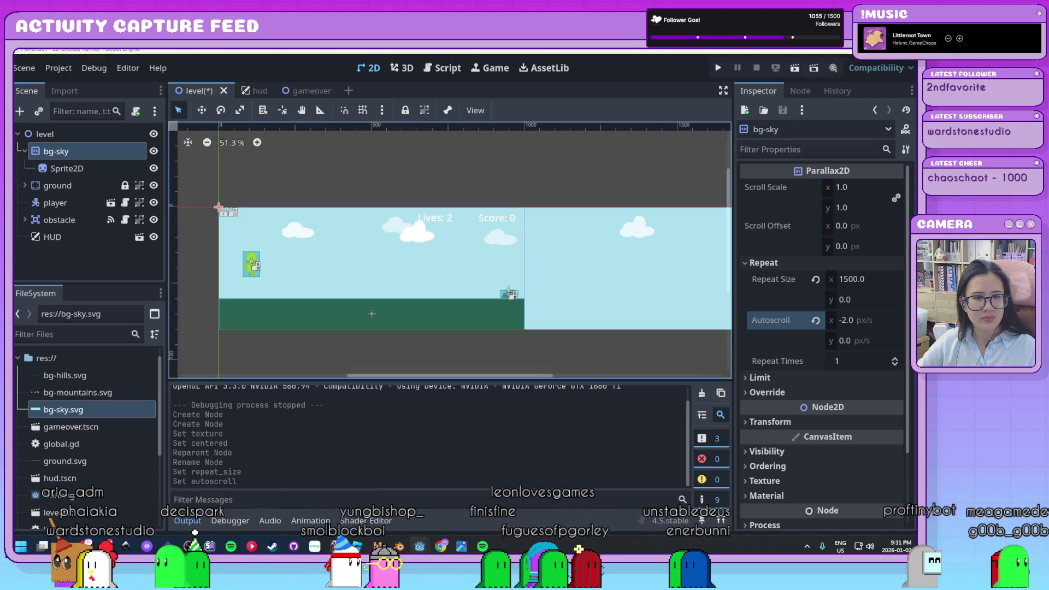
left_click(866, 322)
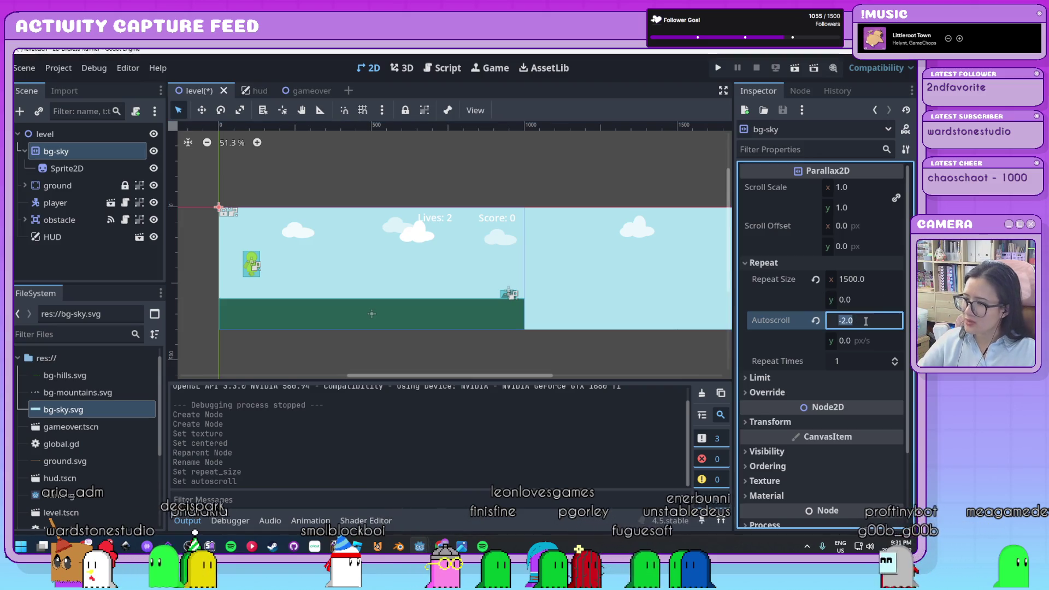
type("50")
key("Return")
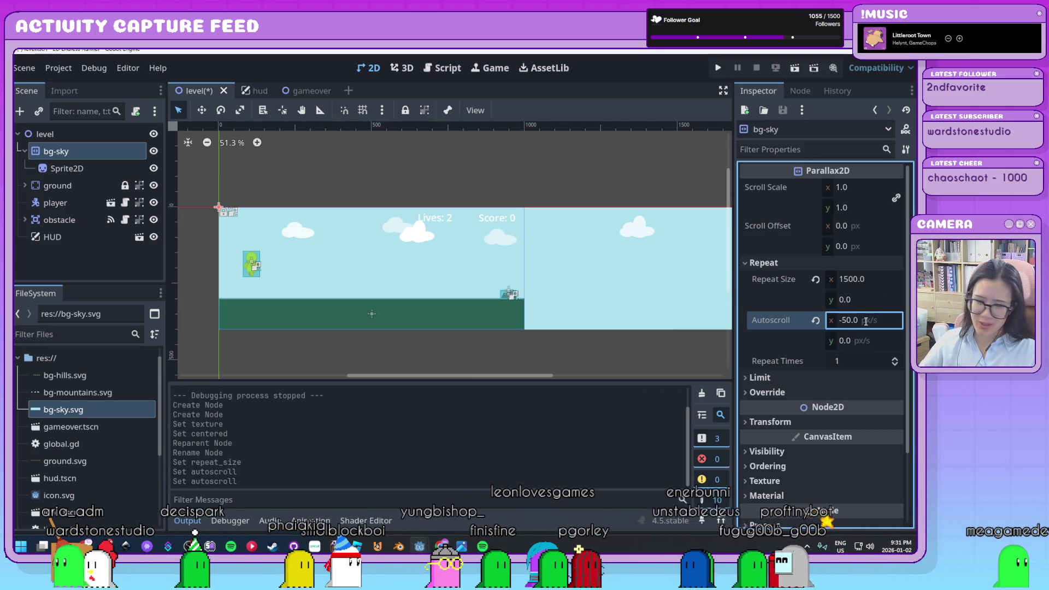
left_click(719, 68)
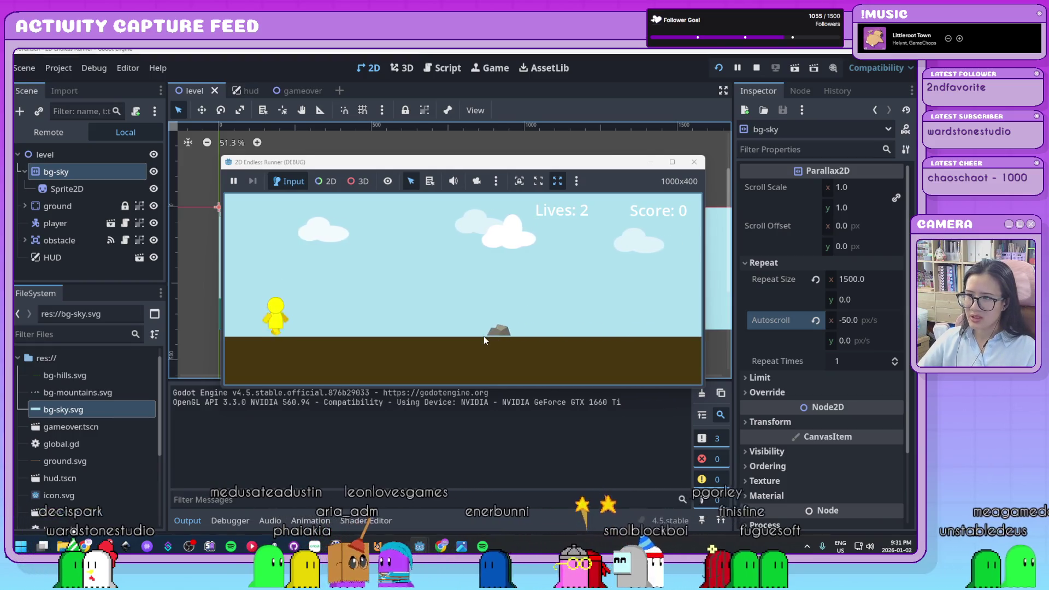
Jump over four rocks in the test run, stop the game, and collapse bg-sky
key("space")
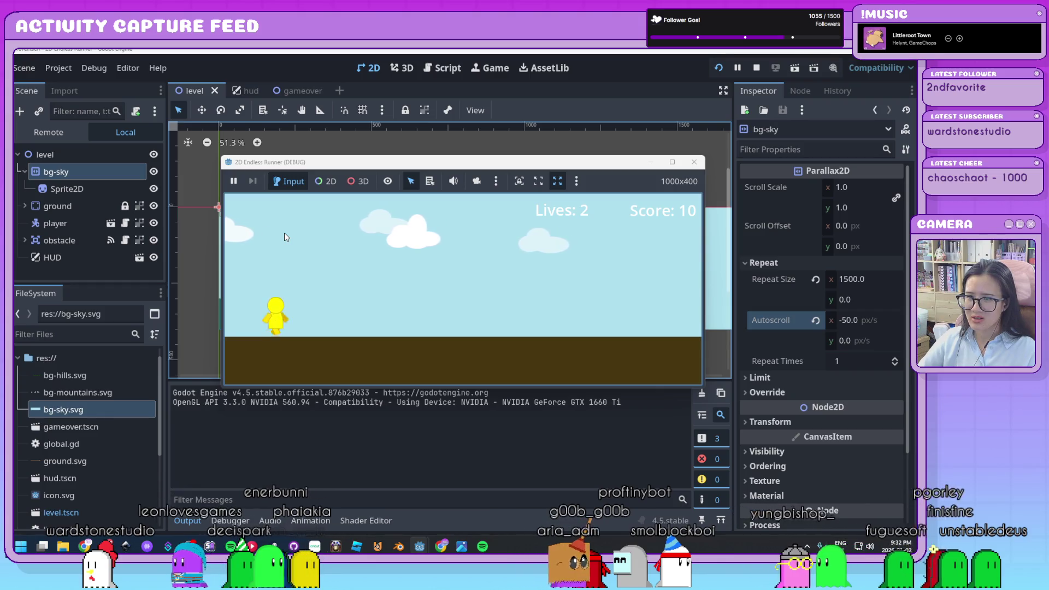
key("space")
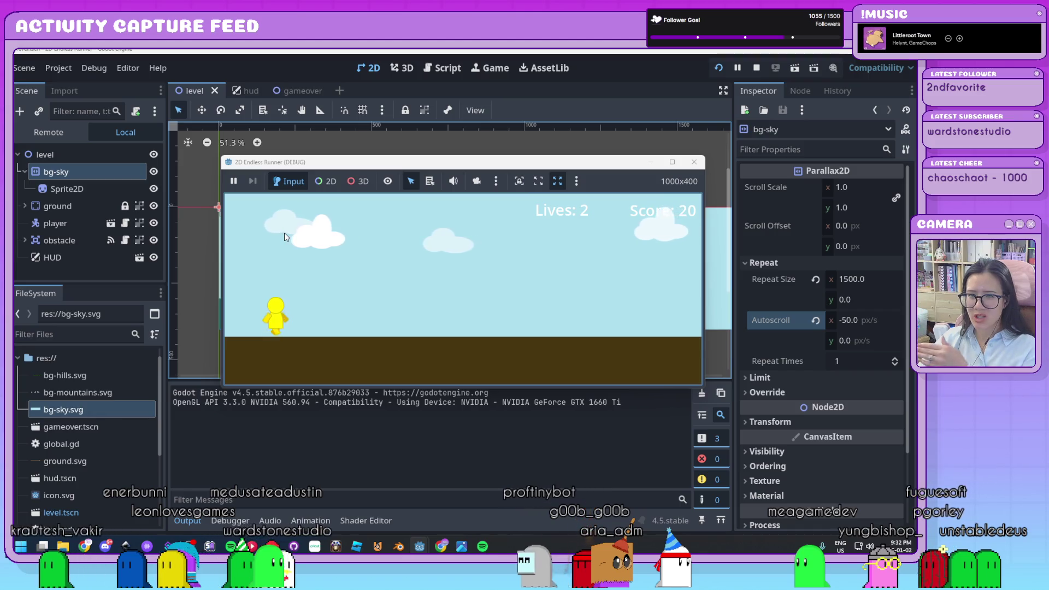
key("space")
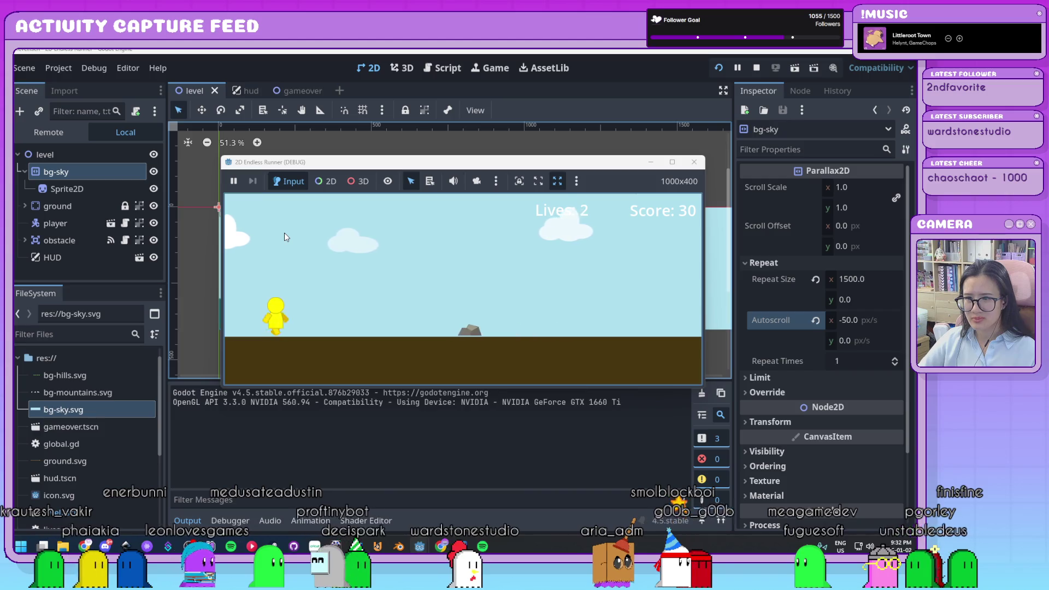
key("space")
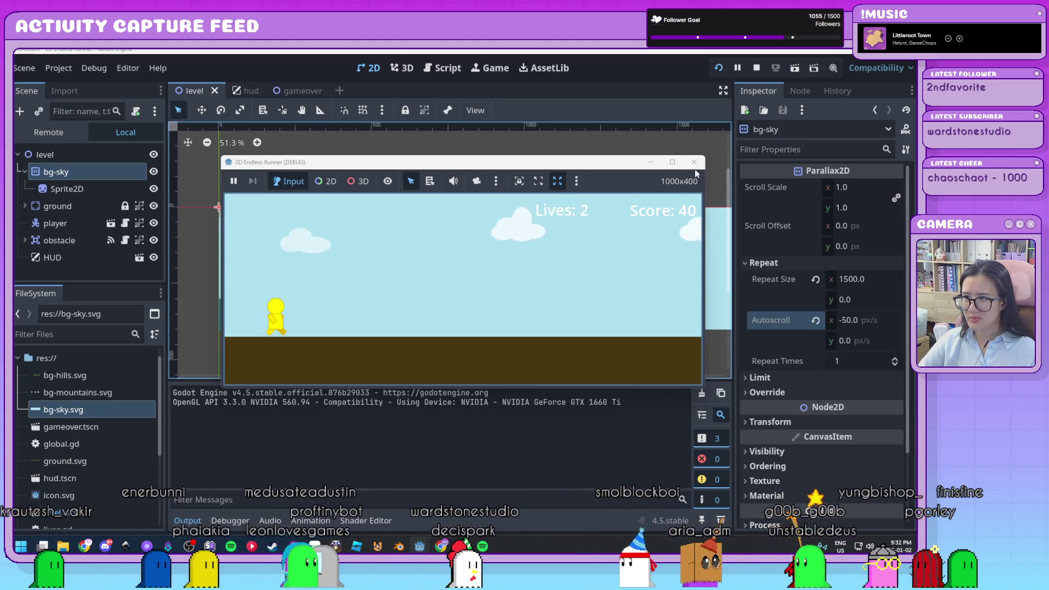
left_click(694, 162)
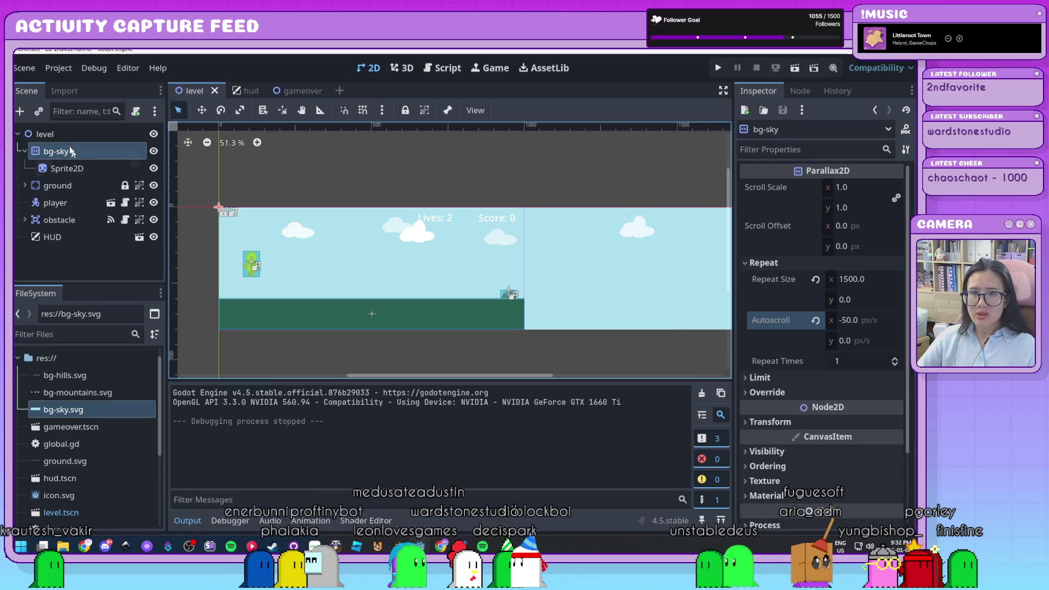
left_click(26, 152)
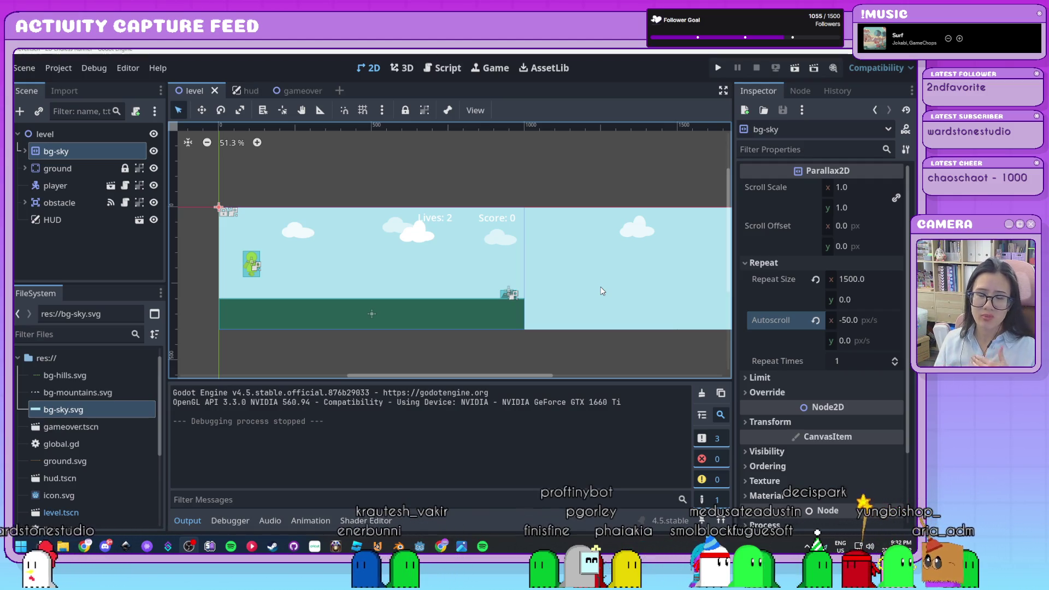
Add a new Parallax2D under level, placed below bg-sky, and name it bg-mountains
left_click(76, 134)
key("ctrl+a")
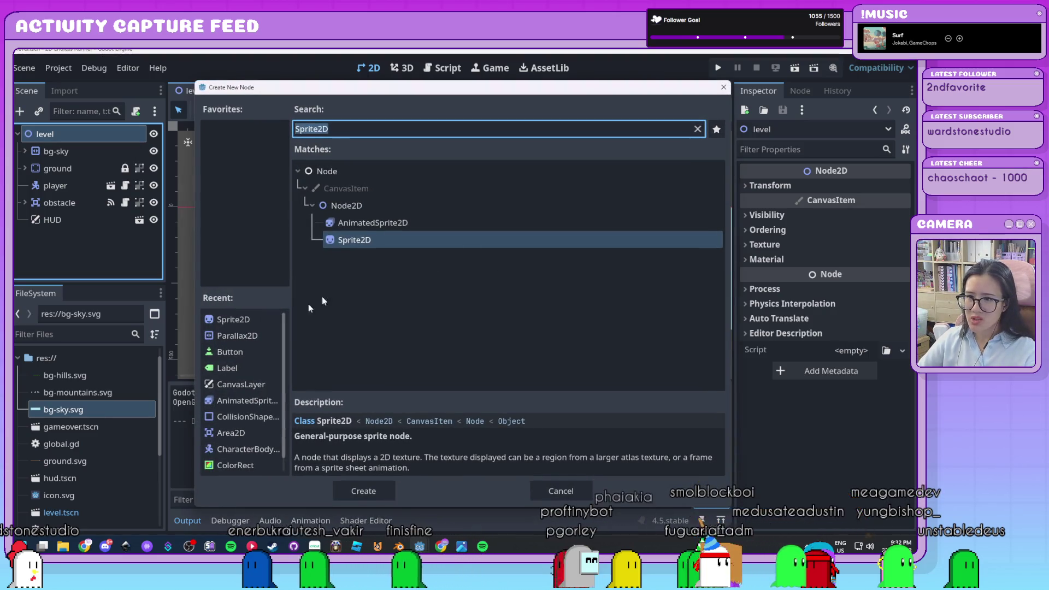
left_click(235, 336)
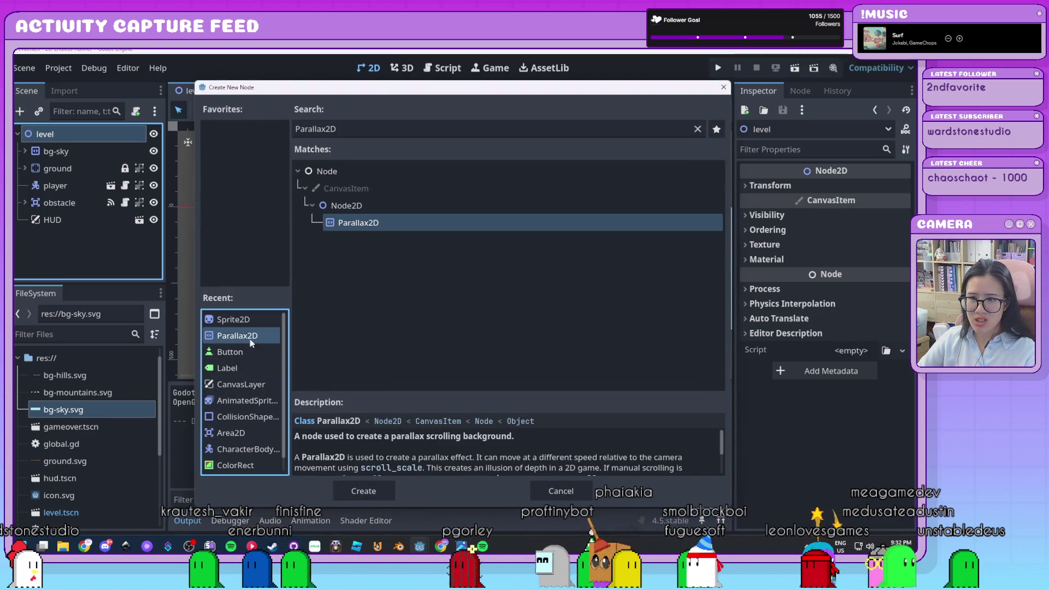
double_click(250, 339)
left_click_drag(61, 236, 60, 163)
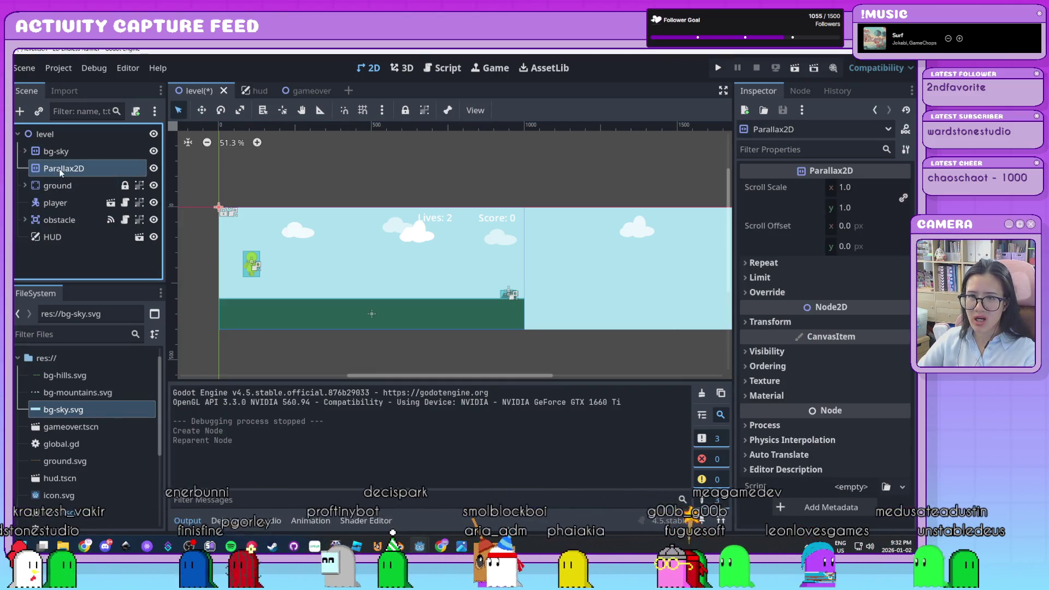
double_click(108, 171)
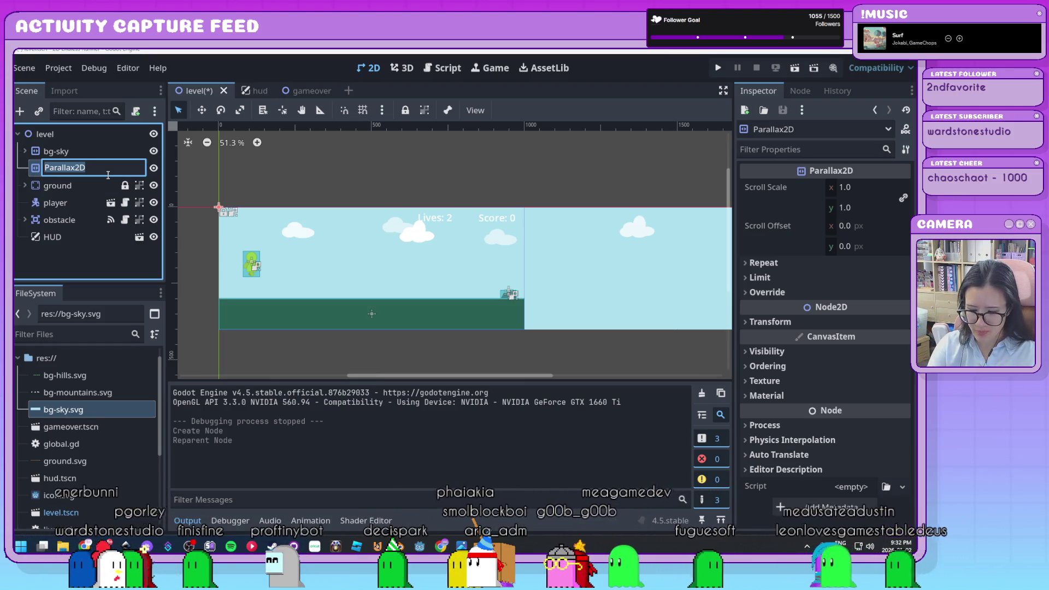
type("bg-mounta")
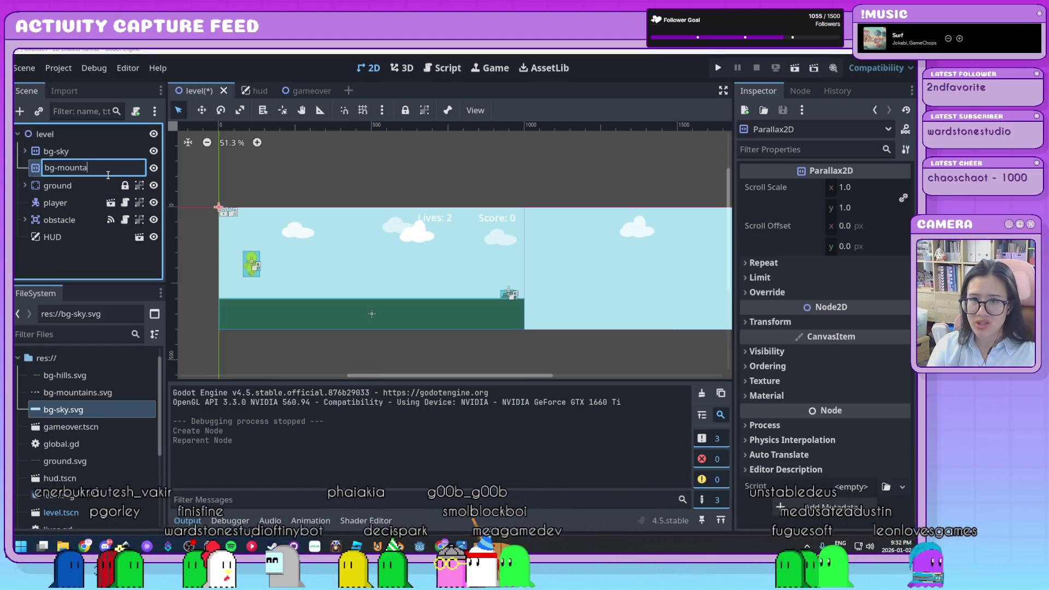
type("ins")
key("Return")
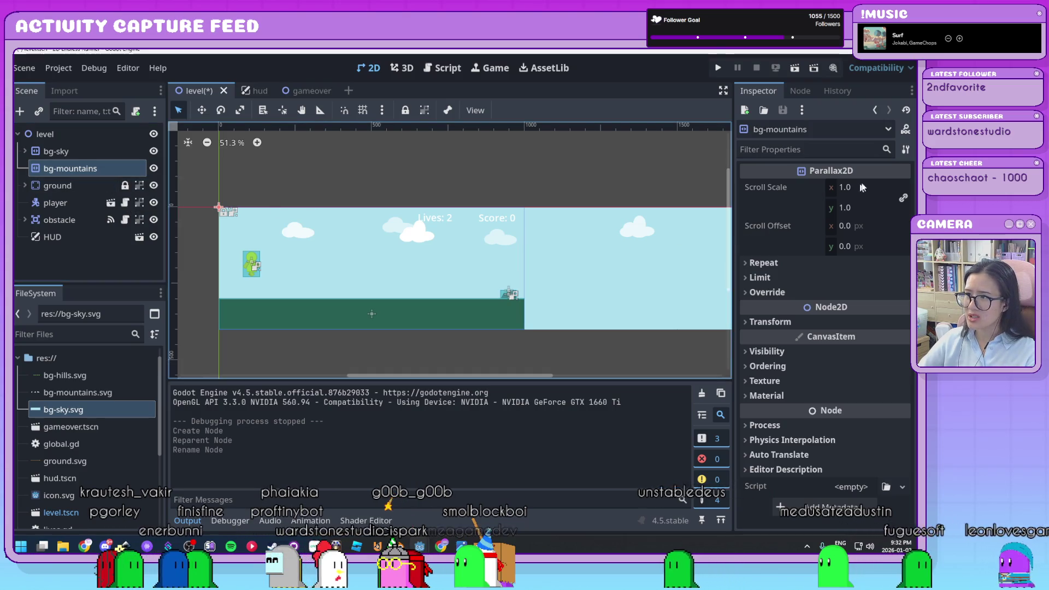
Give bg-mountains a Sprite2D child textured with bg-mountains.svg, with Centered turned off
key("ctrl+a")
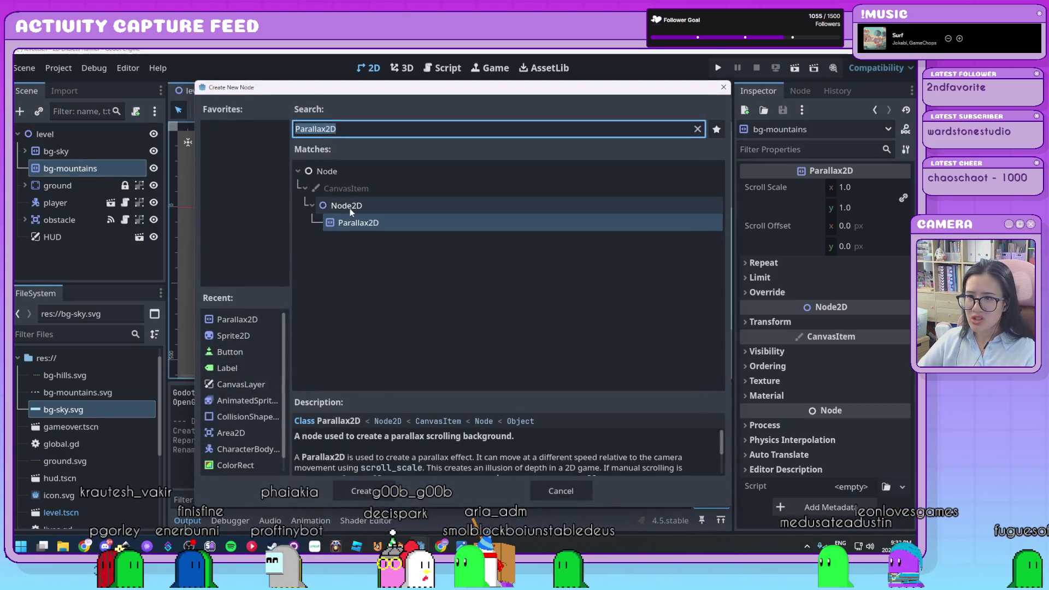
double_click(240, 336)
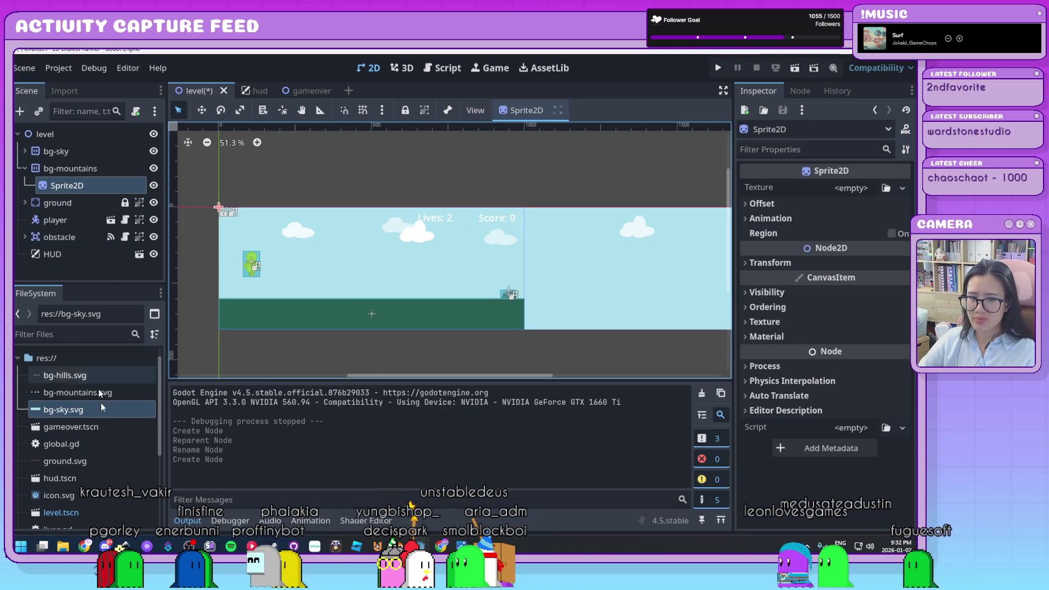
left_click(103, 393)
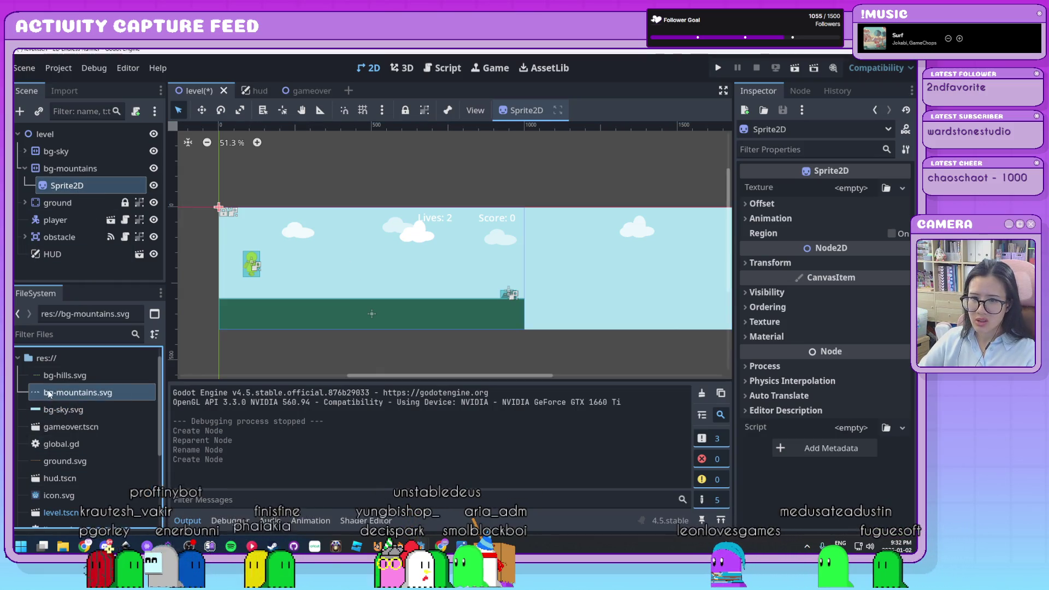
mouse_move(48, 393)
left_mouse_down()
mouse_move(544, 317)
mouse_move(861, 186)
left_mouse_up()
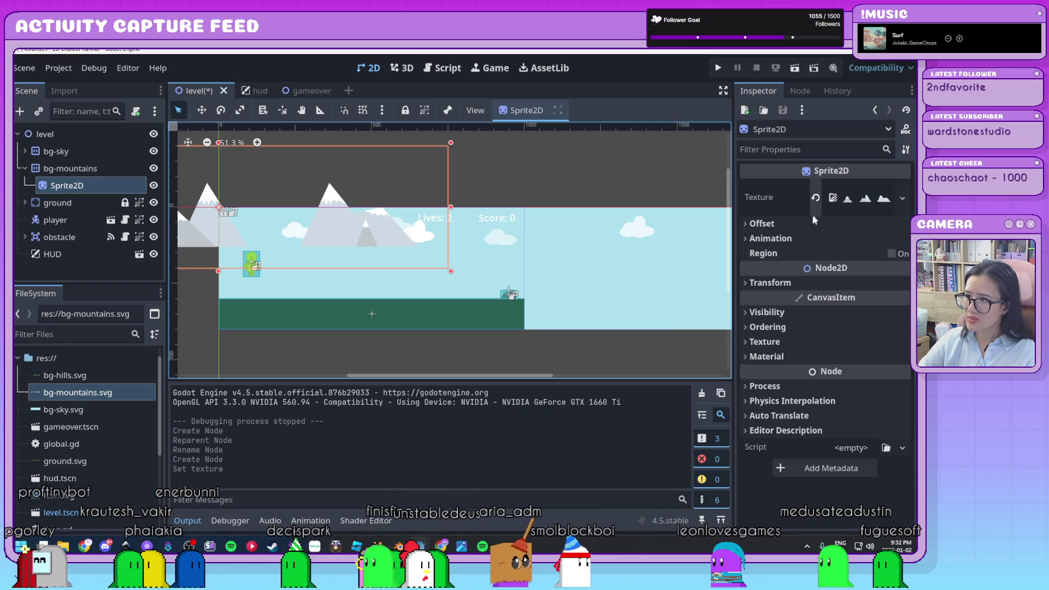
left_click(815, 223)
left_click(834, 242)
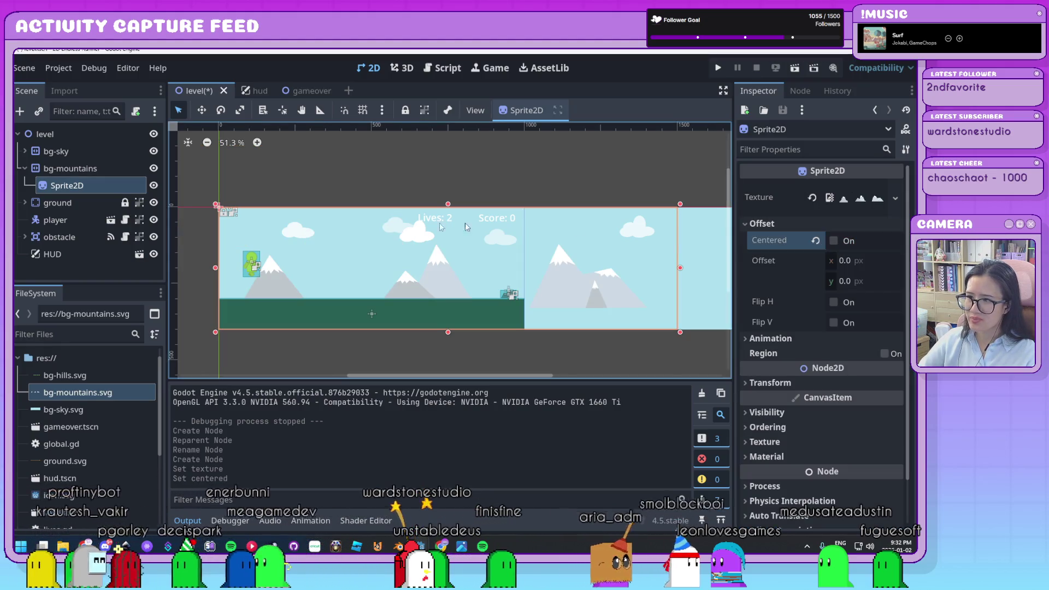
Set bg-mountains' Repeat Size x to 1500 and Autoscroll x to -200, then run the game
left_click(115, 168)
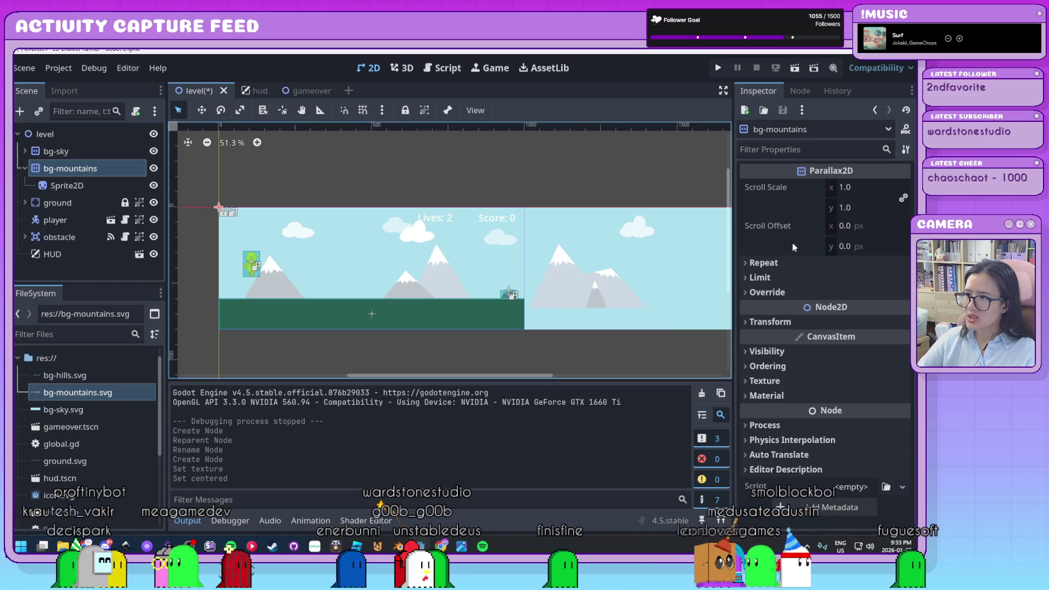
left_click(765, 263)
left_click(850, 279)
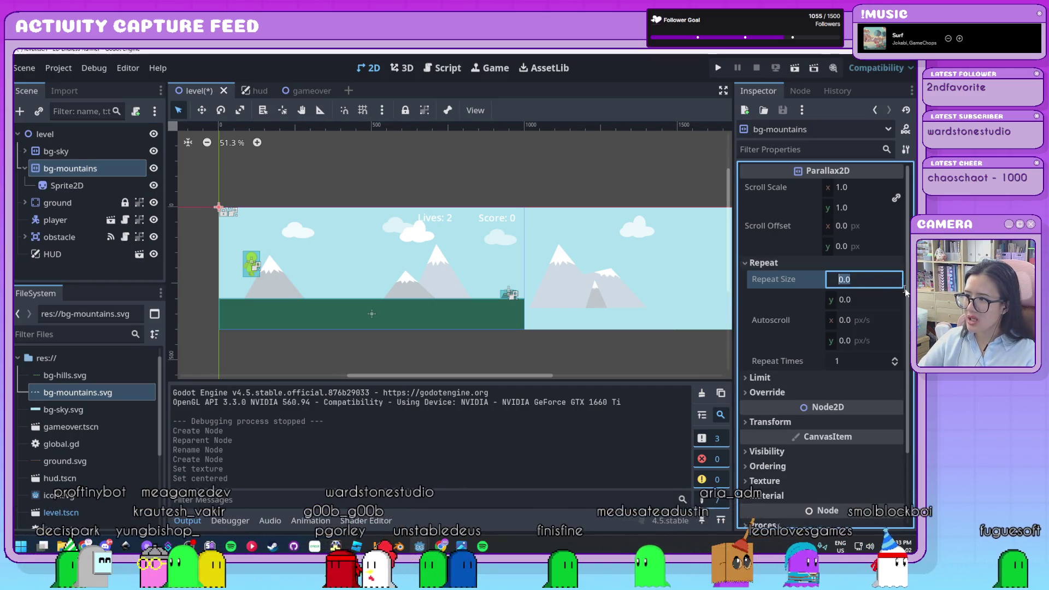
type("15")
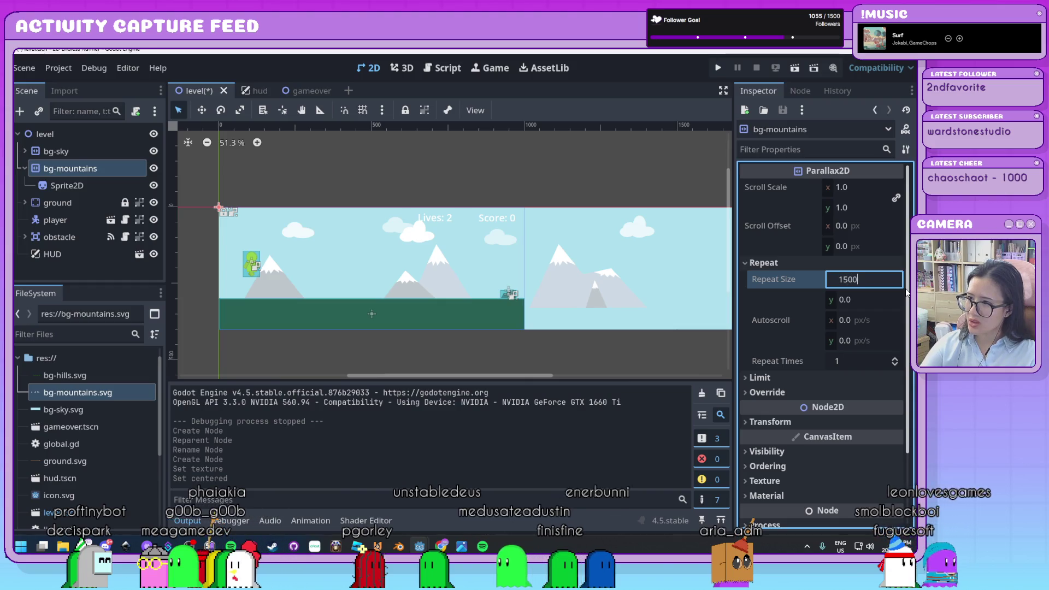
key("Return")
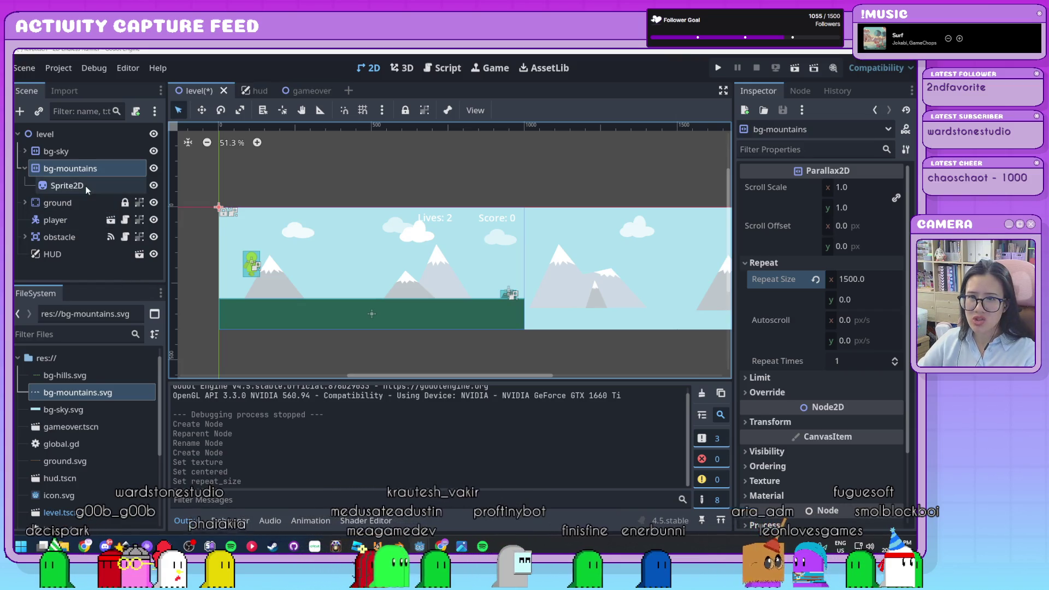
left_click(867, 322)
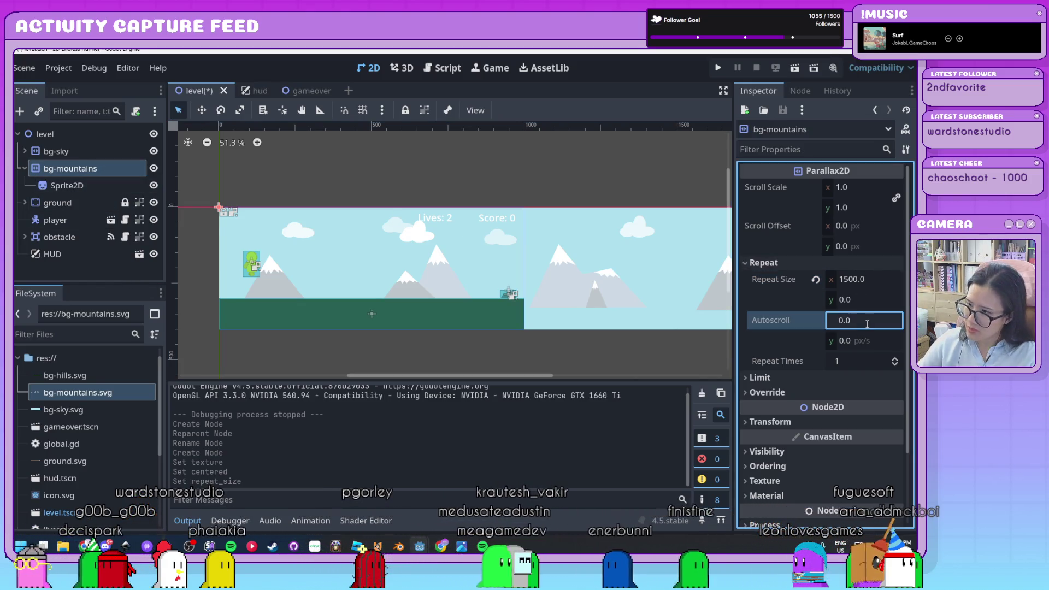
type("-200")
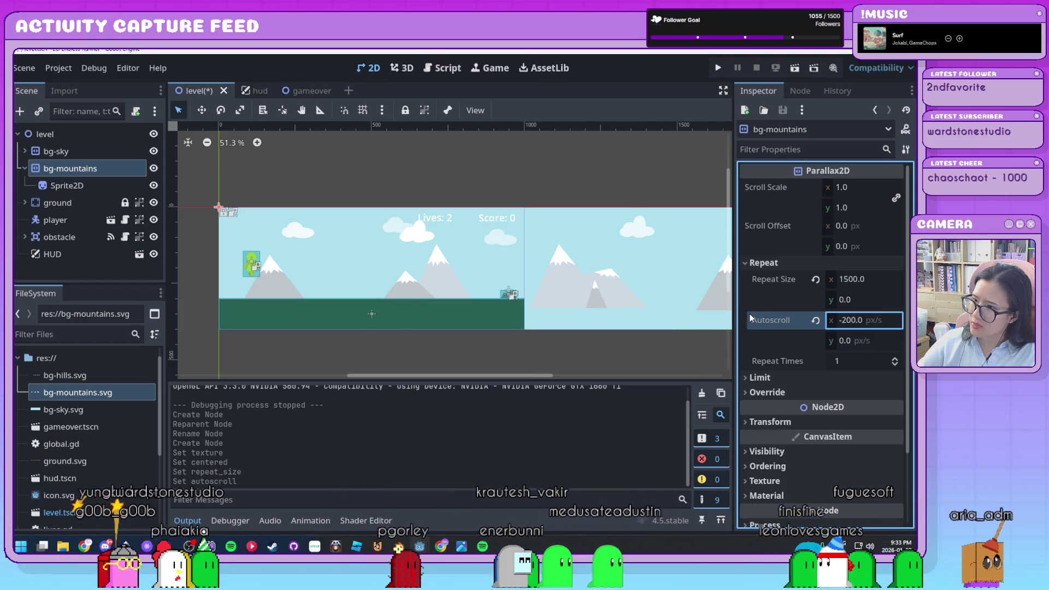
key("Return")
left_click(722, 71)
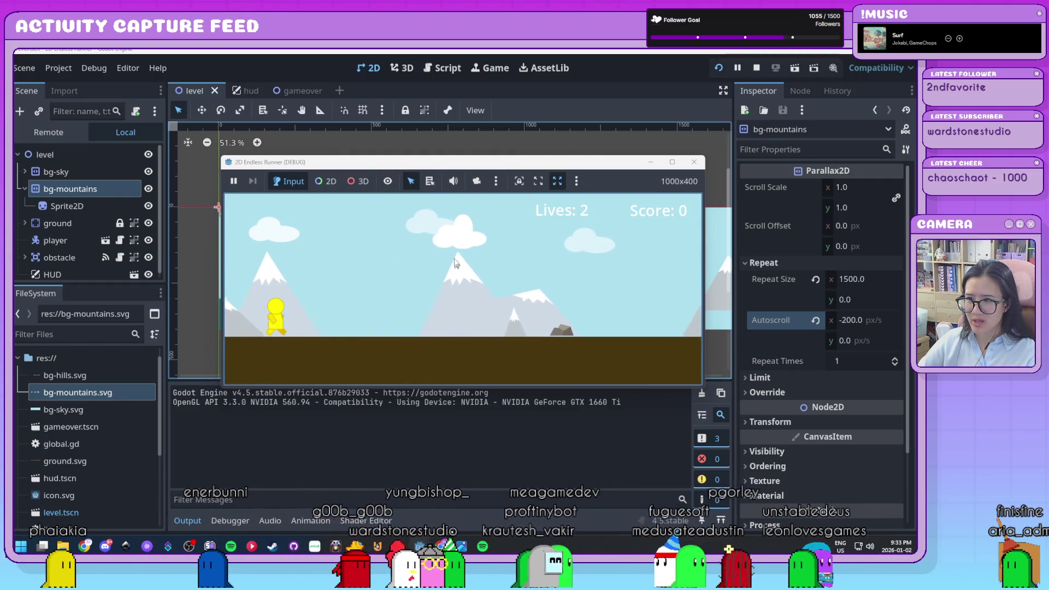
Jump six times over the rocks to reach a score of 50, then stop the game
key("space")
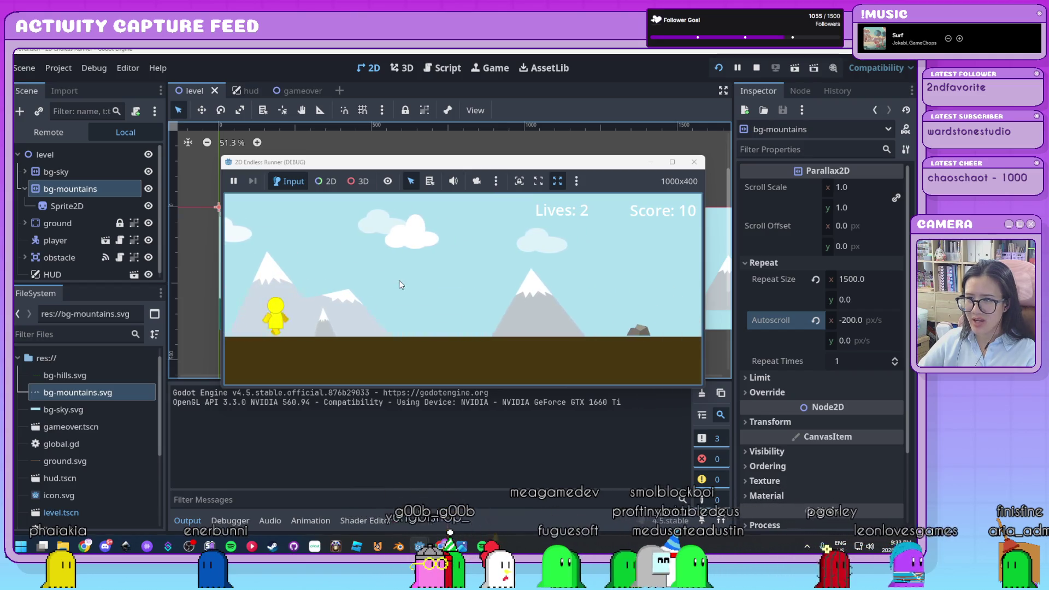
key("space")
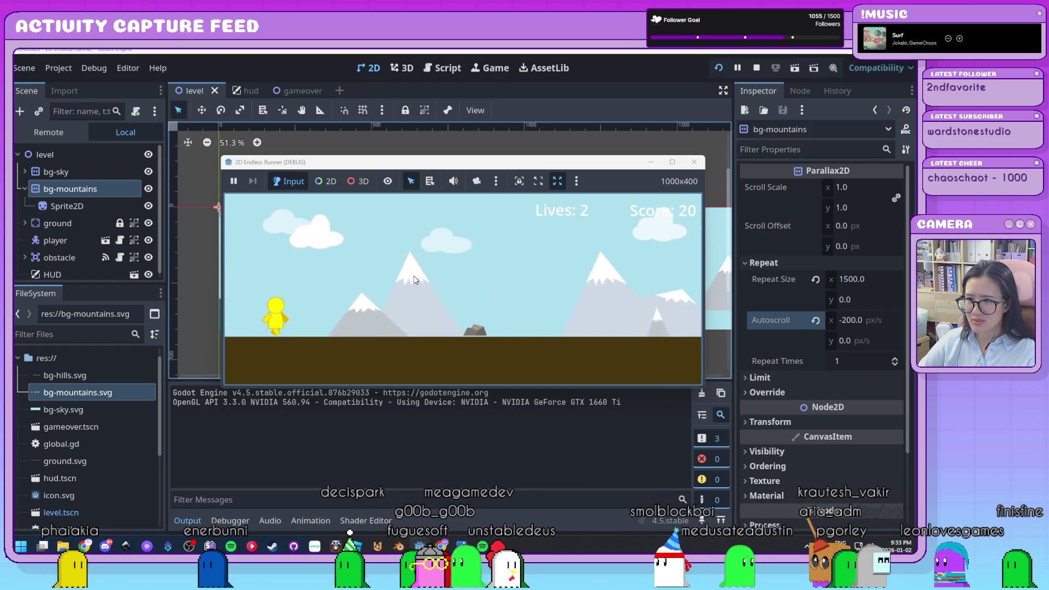
key("space")
key("space")
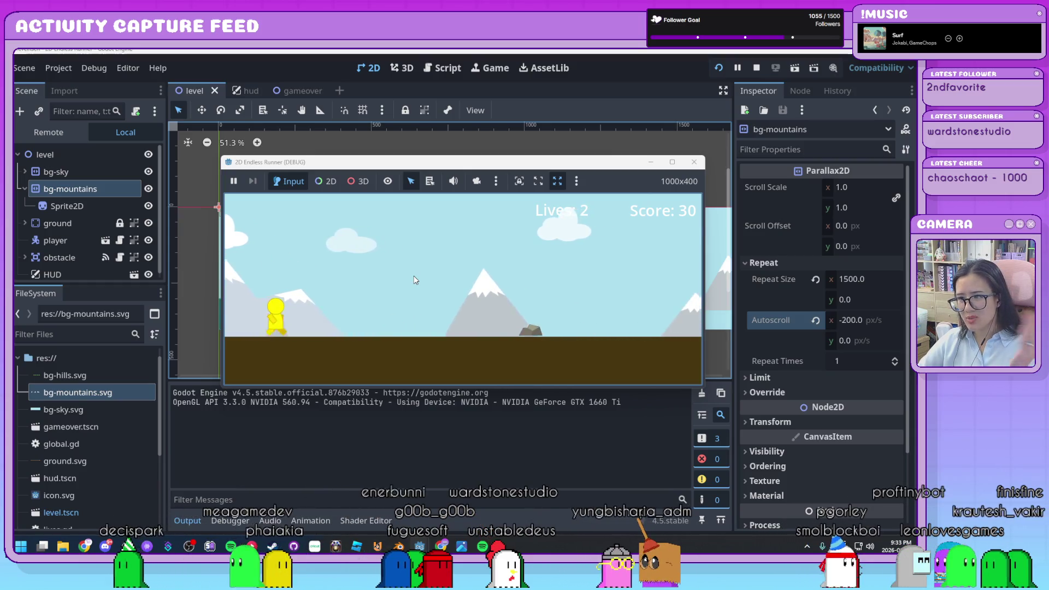
key("space")
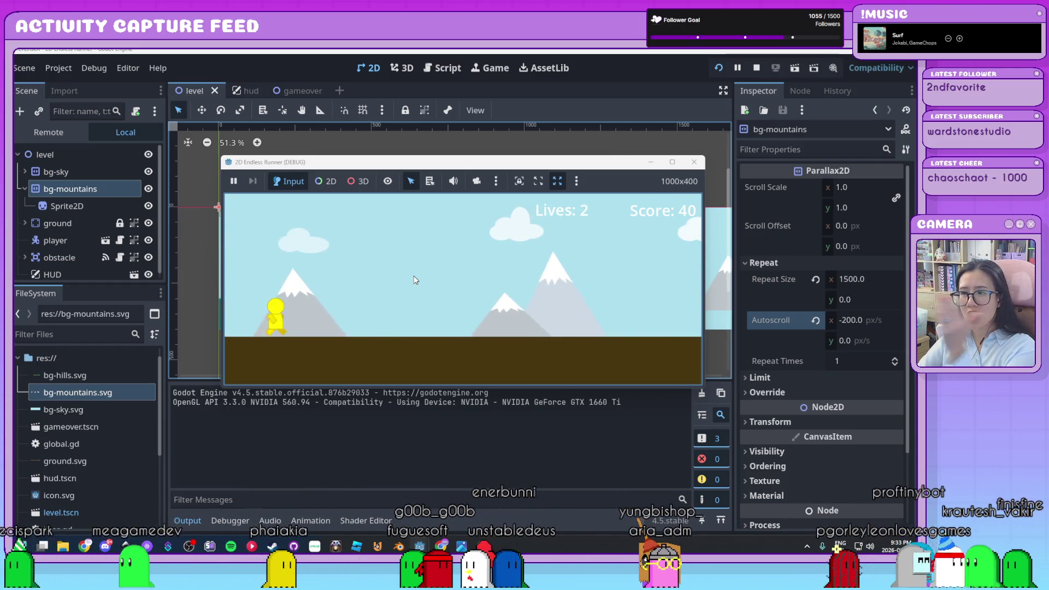
key("space")
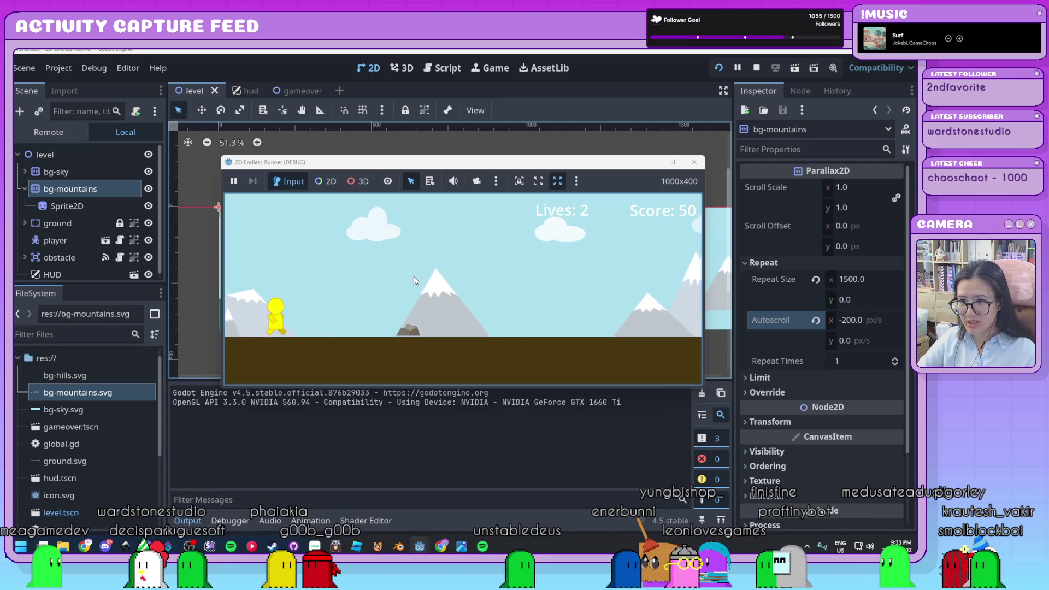
key("space")
left_click(694, 161)
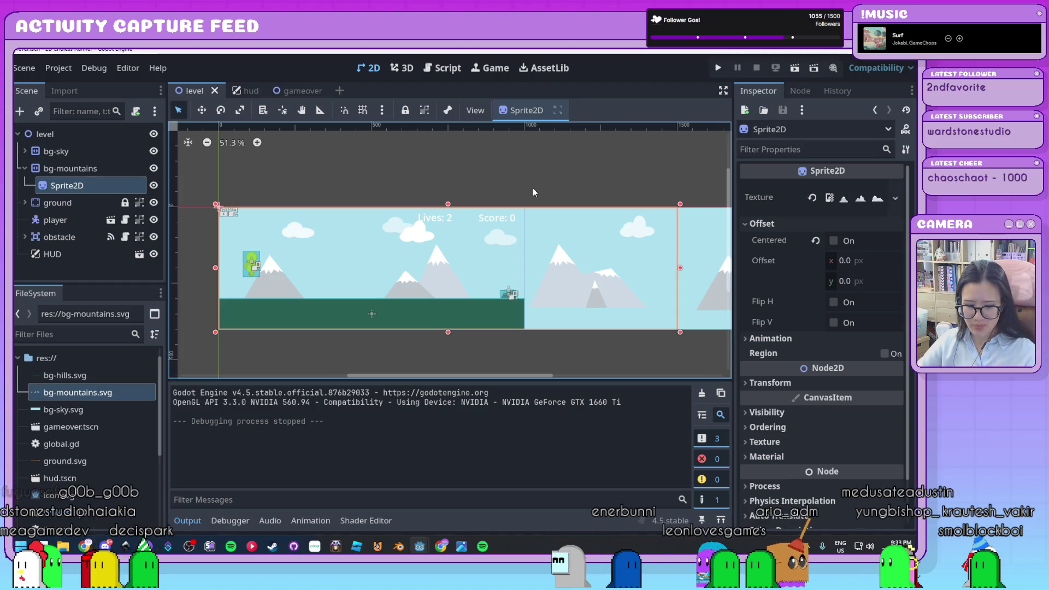
Add another Parallax2D under level and name it bg-hills
left_click(30, 173)
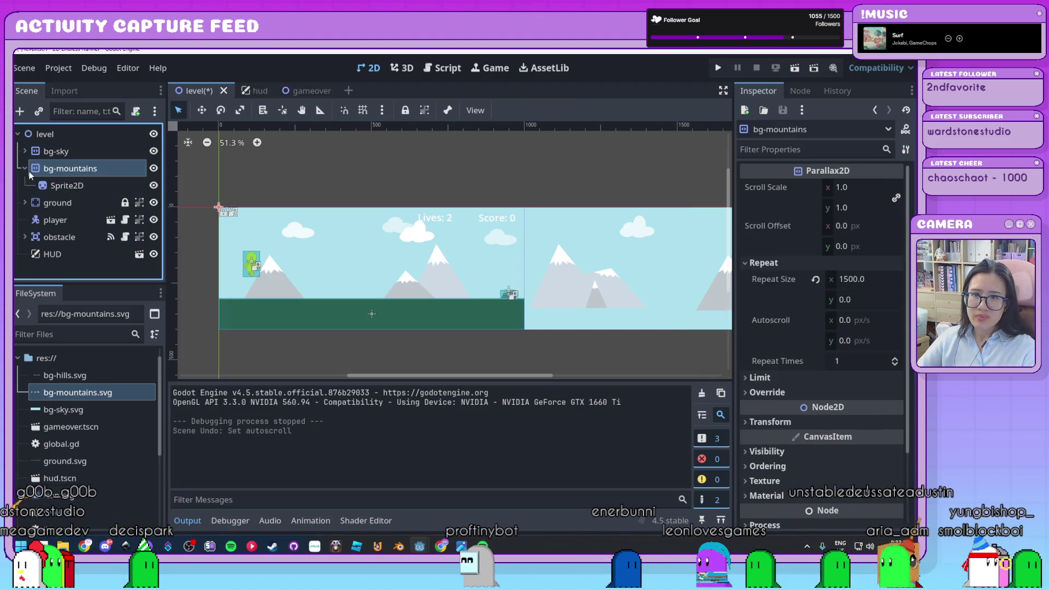
left_click(65, 136)
key("ctrl+a")
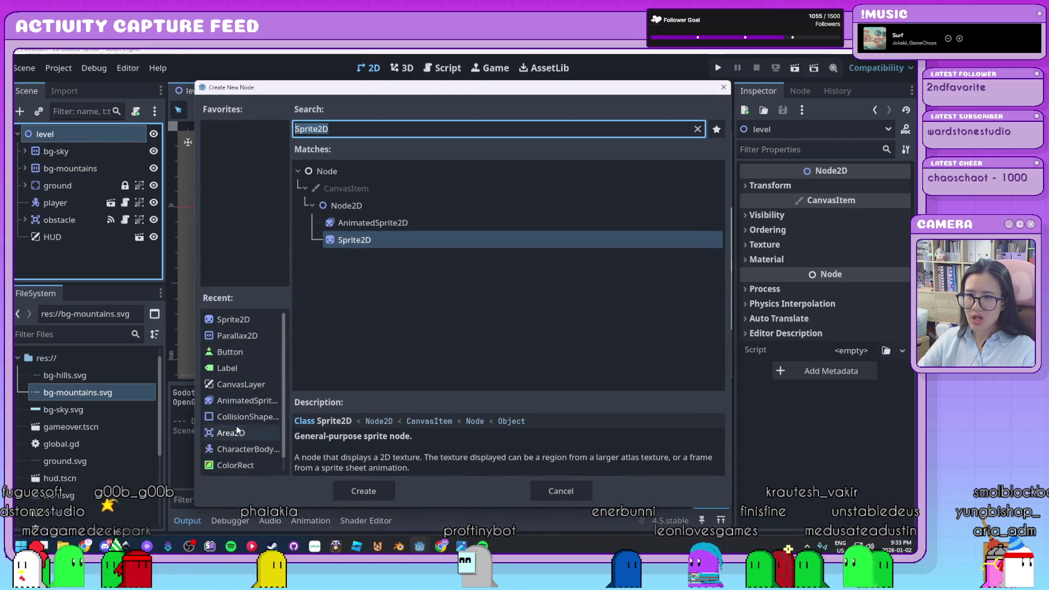
double_click(238, 335)
type("bg-")
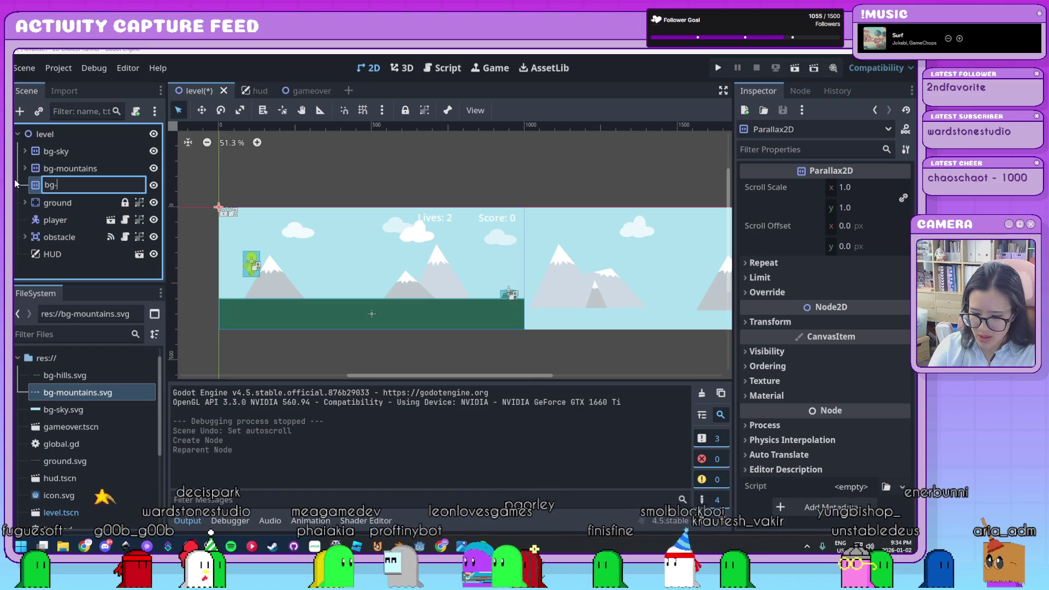
type("hills")
key("Return")
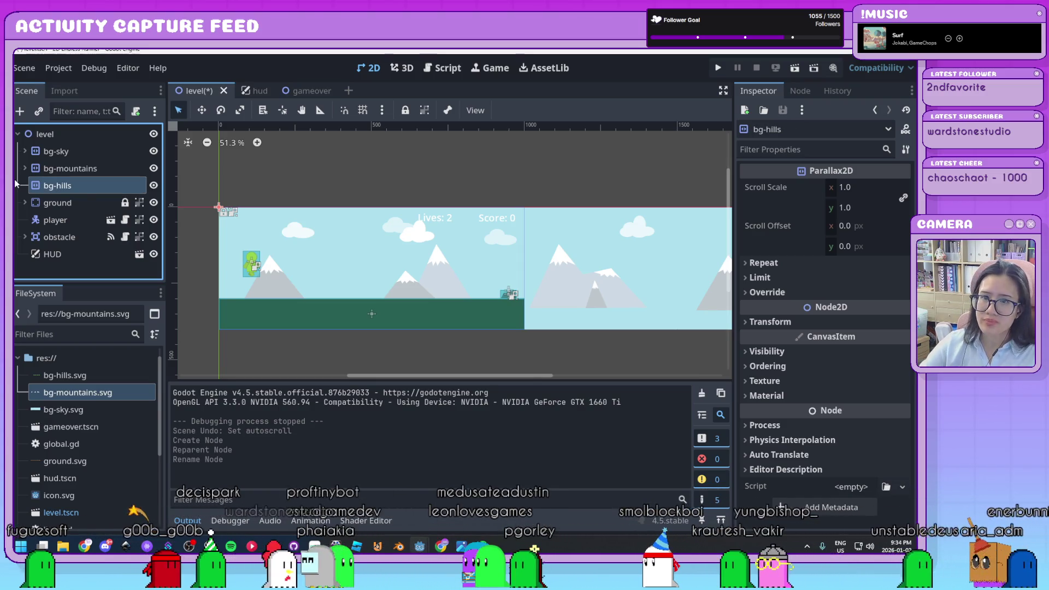
Add a Sprite2D under bg-hills using bg-hills.svg, with Centered turned off
key("ctrl+a")
double_click(235, 335)
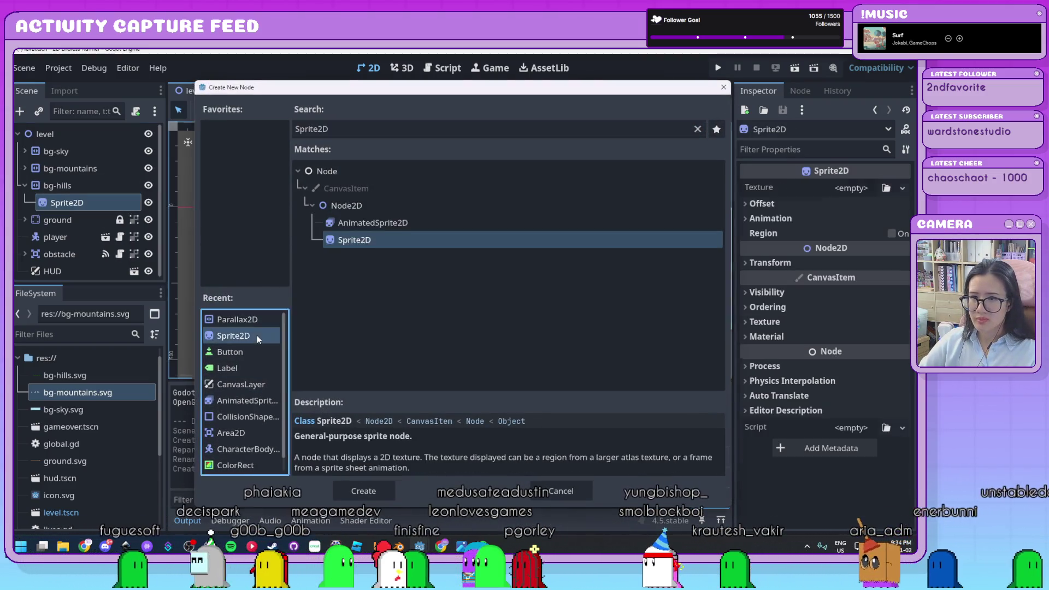
mouse_move(47, 376)
left_mouse_down()
mouse_move(891, 189)
mouse_move(853, 189)
left_mouse_up()
left_click(763, 224)
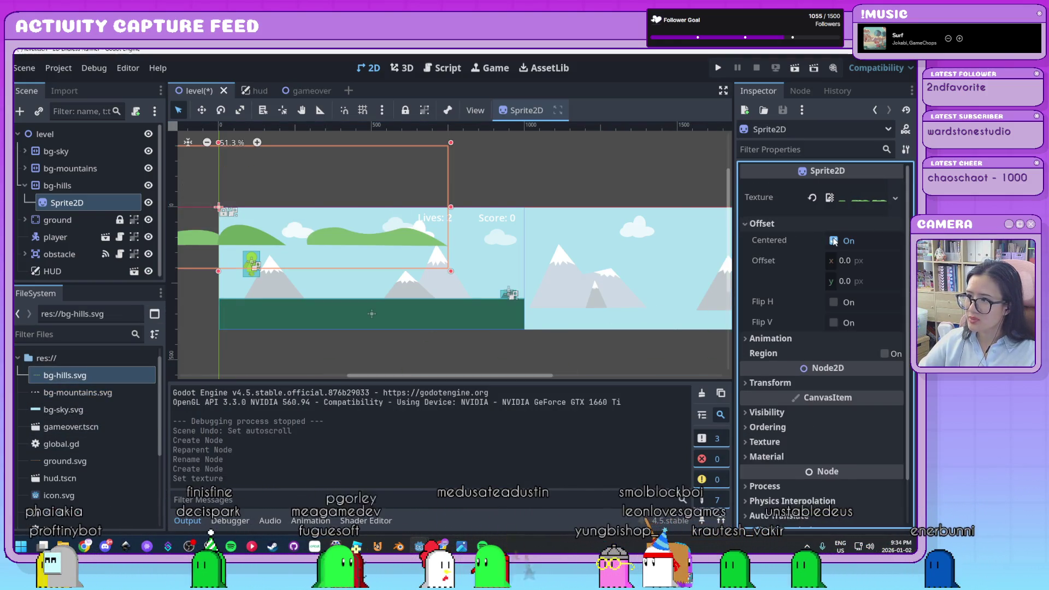
left_click(834, 241)
left_click(803, 337)
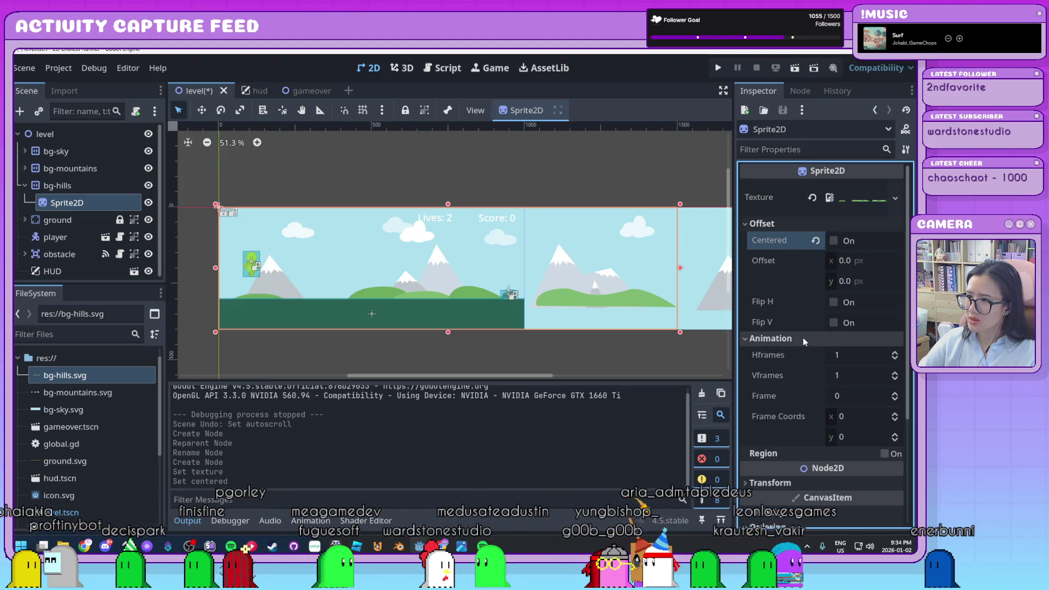
left_click(802, 337)
left_click(110, 190)
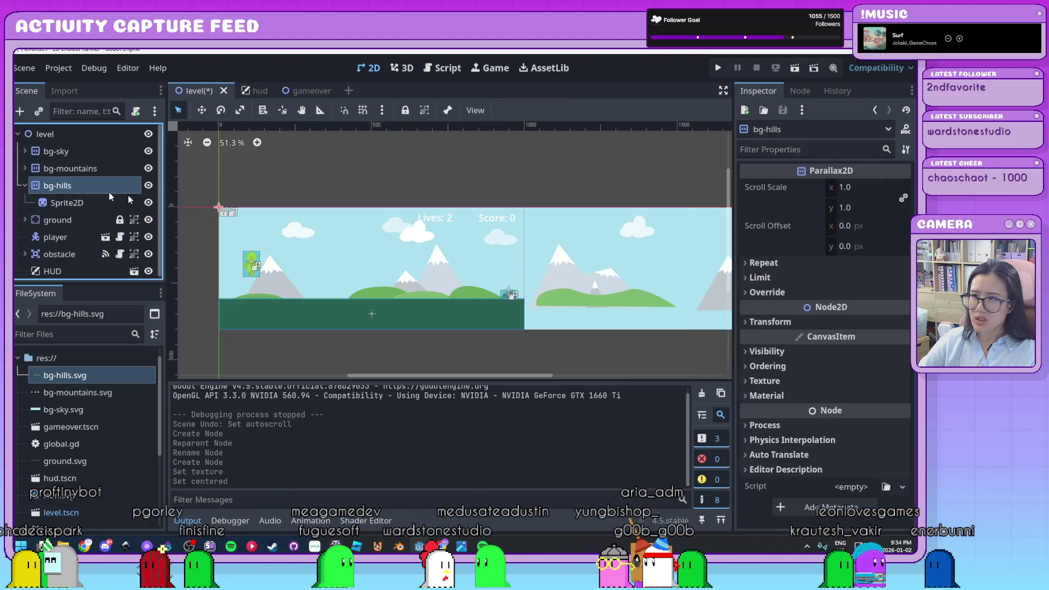
left_click(821, 263)
type("1500")
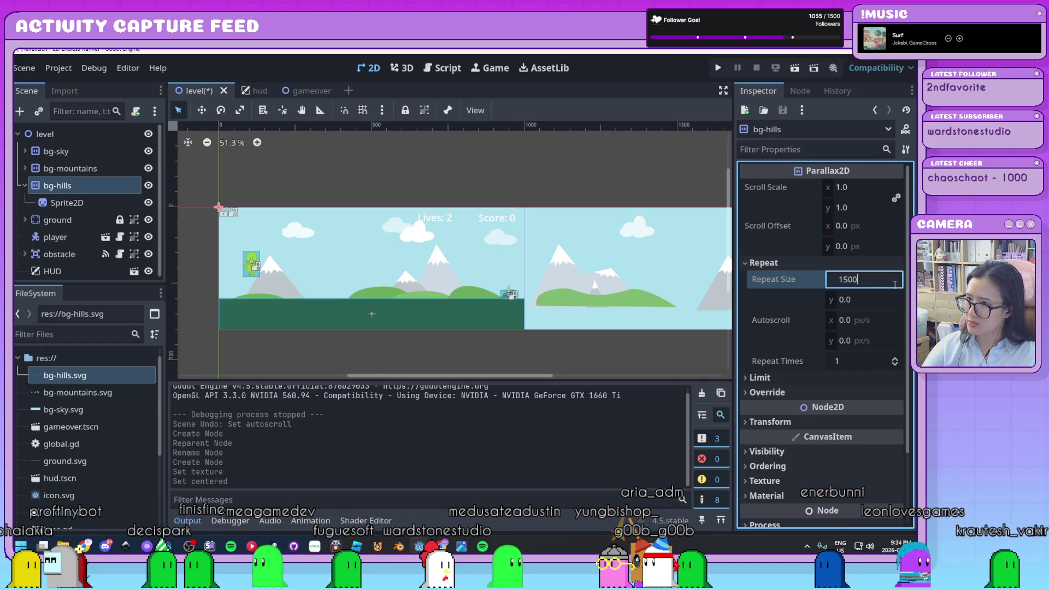
Set bg-hills' Repeat Size x to 1500 and Autoscroll x to -300, then run the game
key("Tab")
key("Tab")
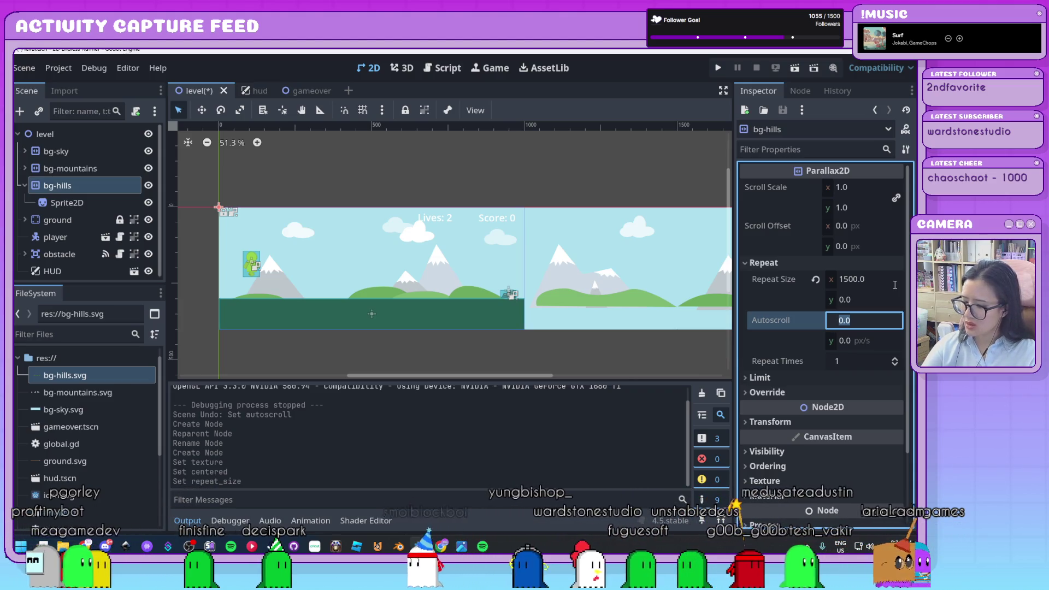
type("300")
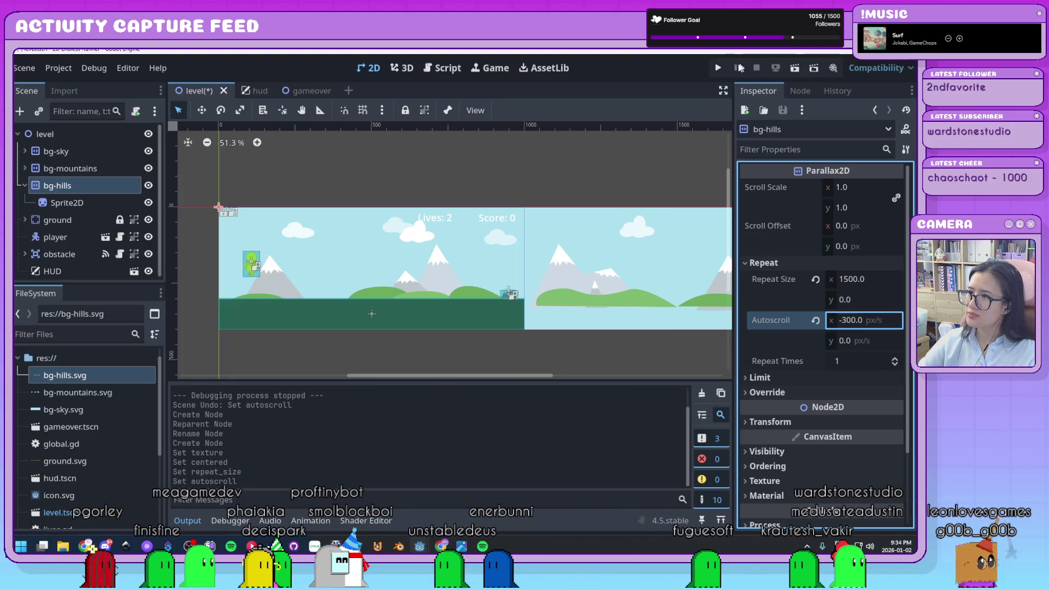
left_click(718, 68)
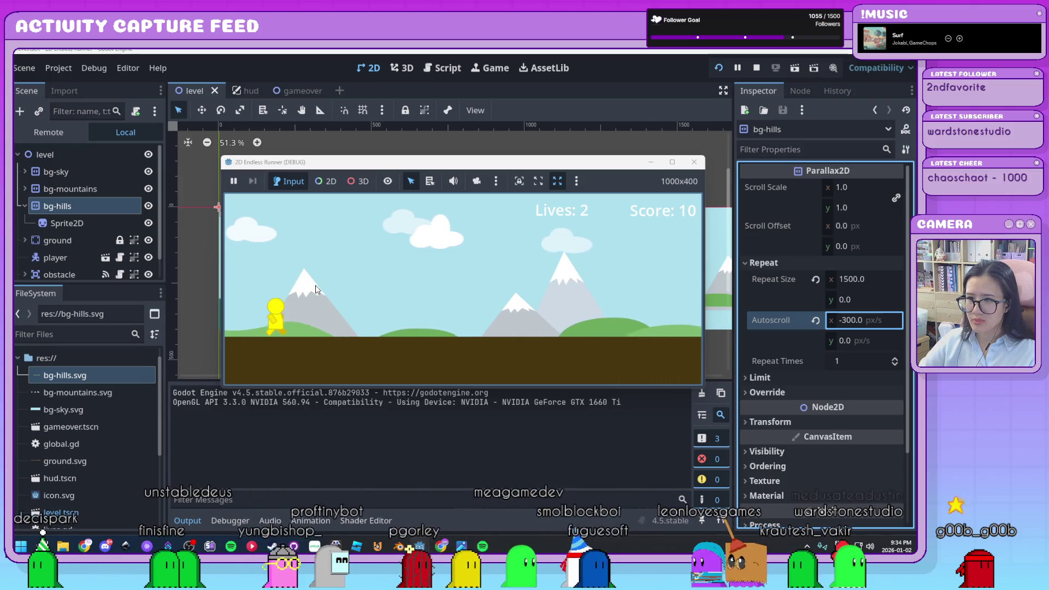
Stop the game, set bg-mountains' Autoscroll x to -200, and run again
left_click(695, 162)
left_click(83, 168)
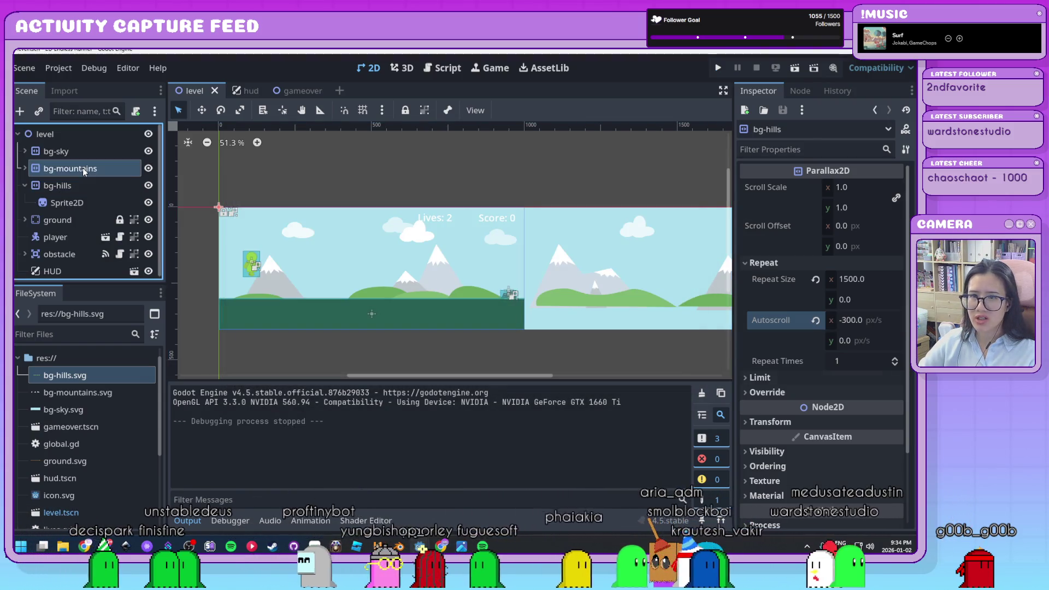
left_click(870, 324)
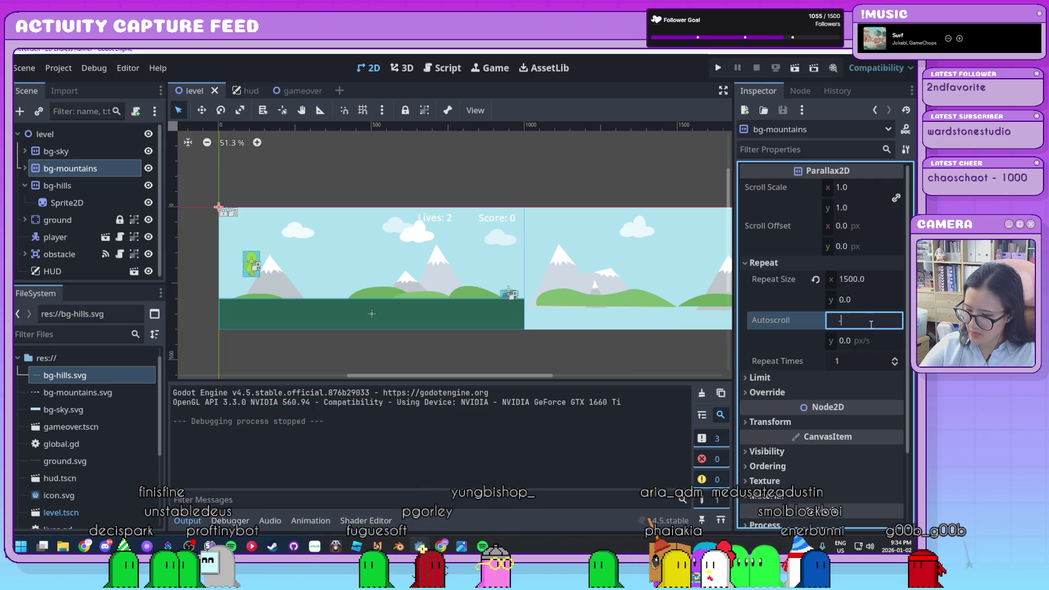
type("-200.0")
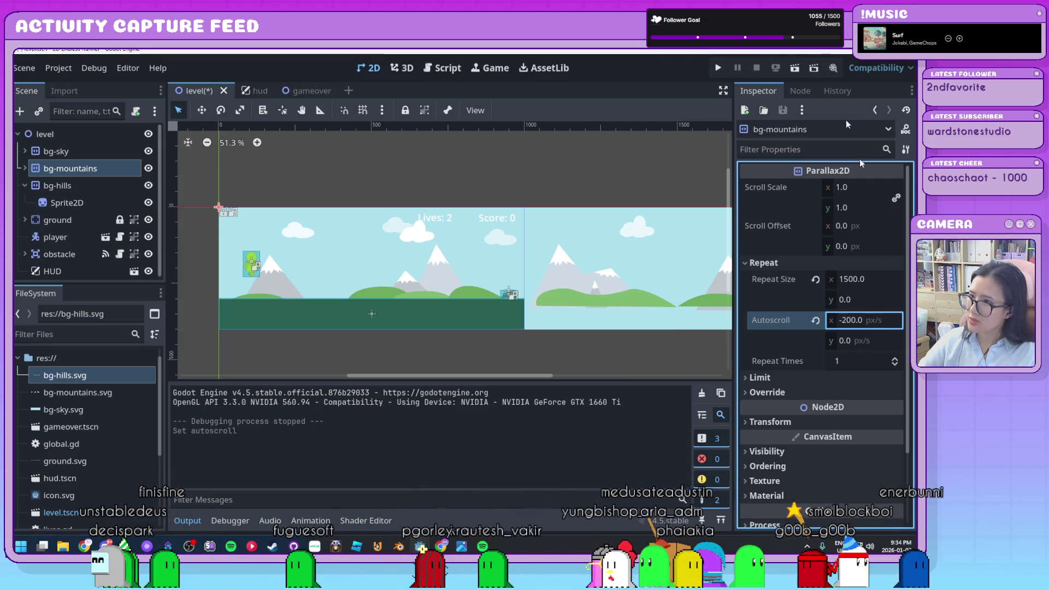
left_click(720, 68)
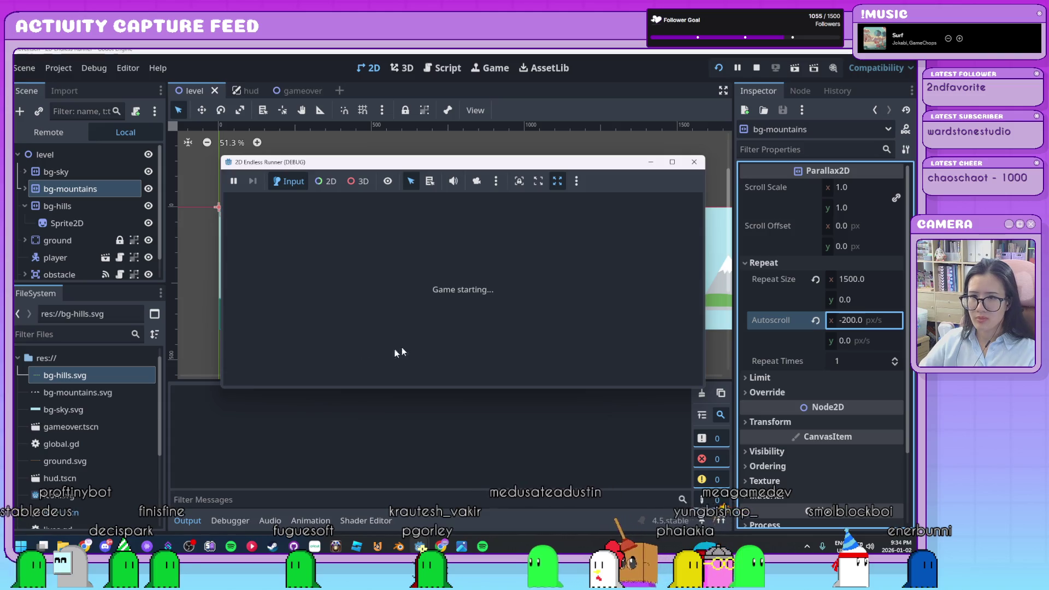
Jump the player over the rocks in the running game, reaching a score of 60
key("space")
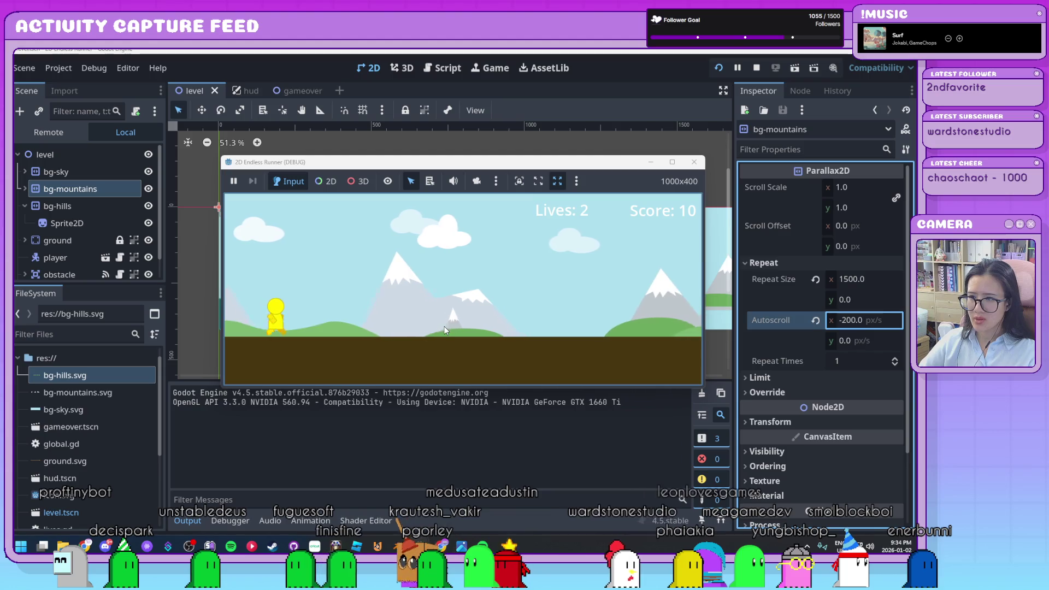
key("space")
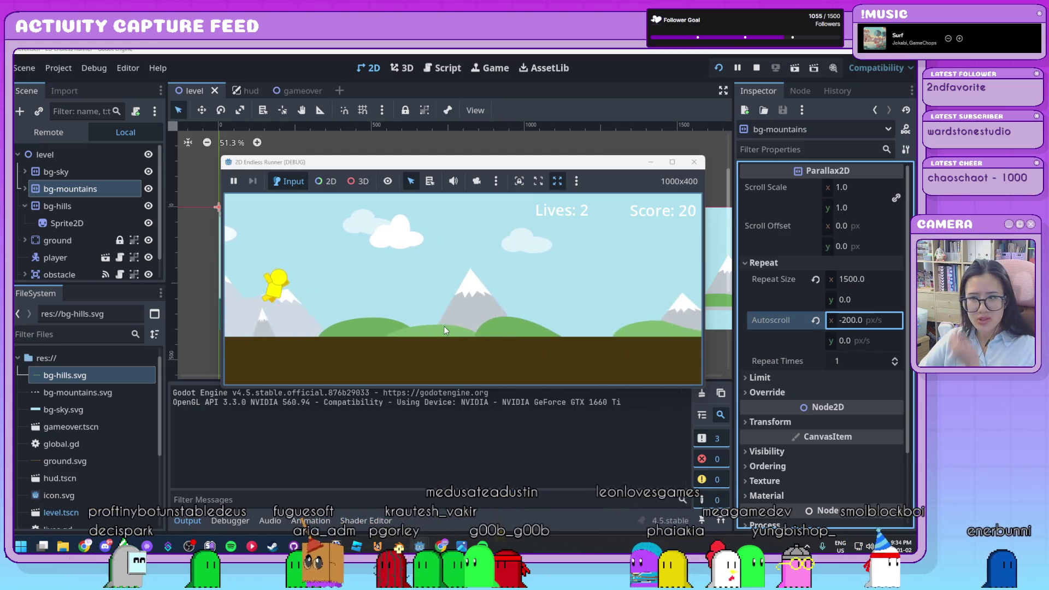
key("space")
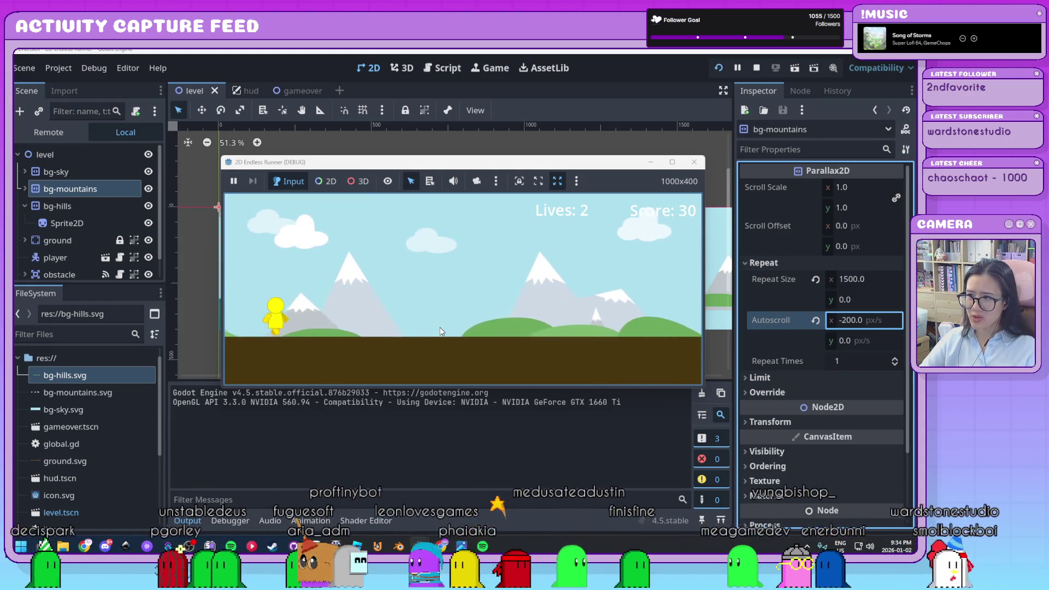
key("space")
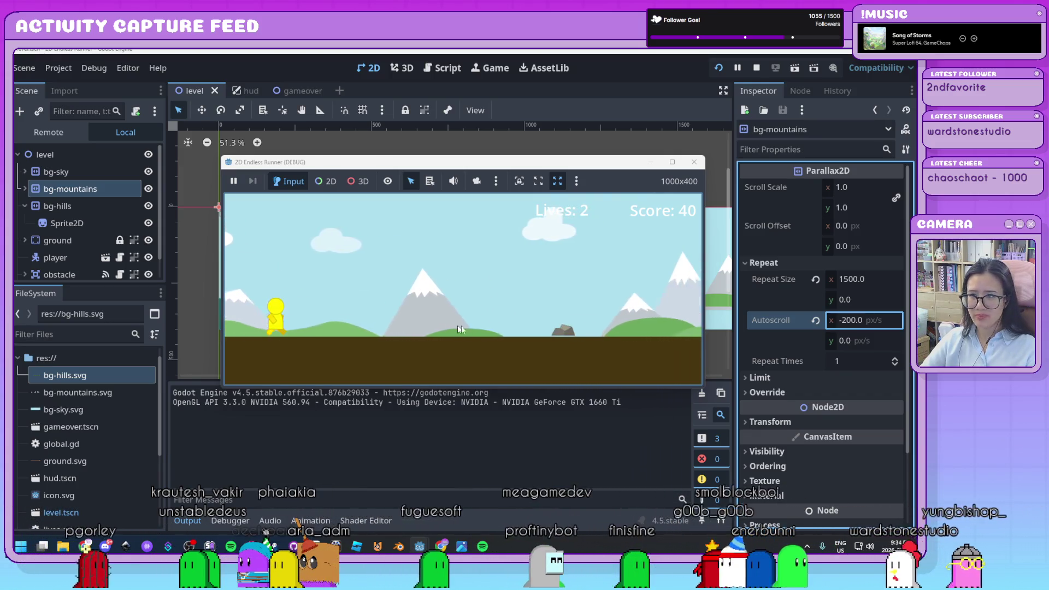
key("space")
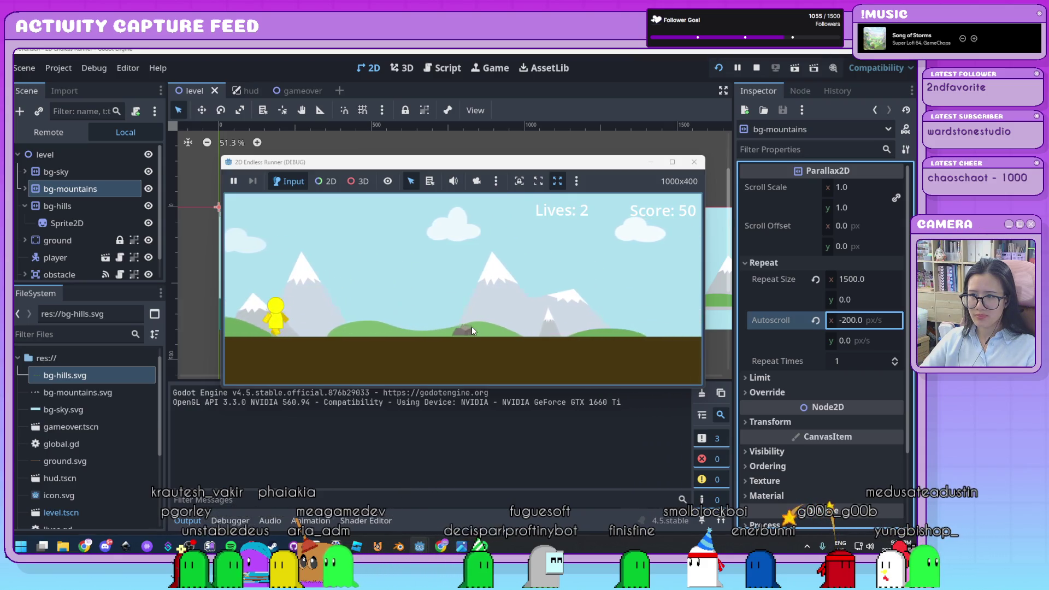
key("space")
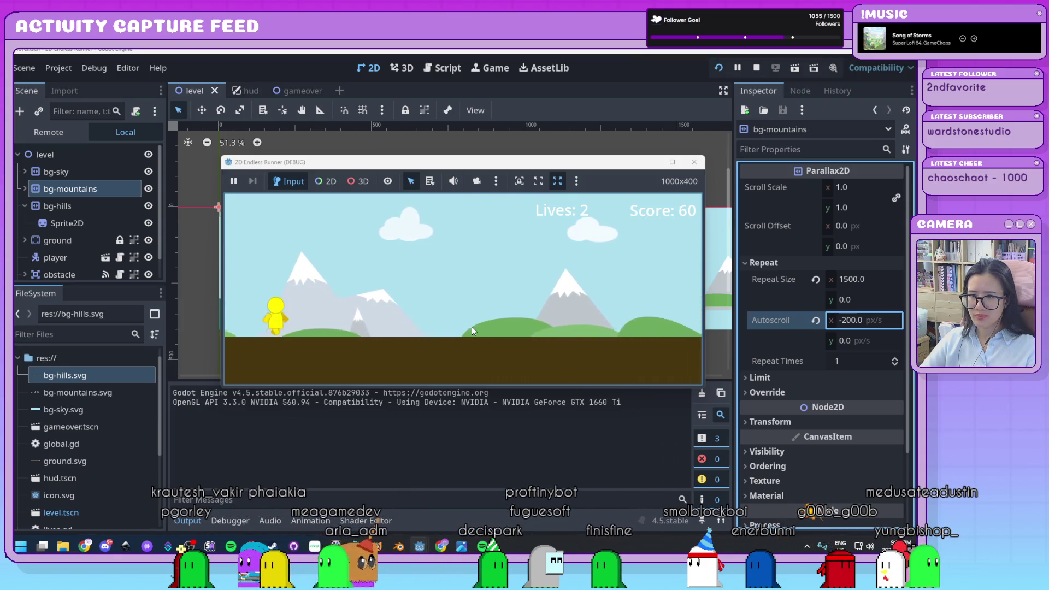
Stop the game, expand the ground node, and select its ColorRect child
key("F8")
left_click(28, 220)
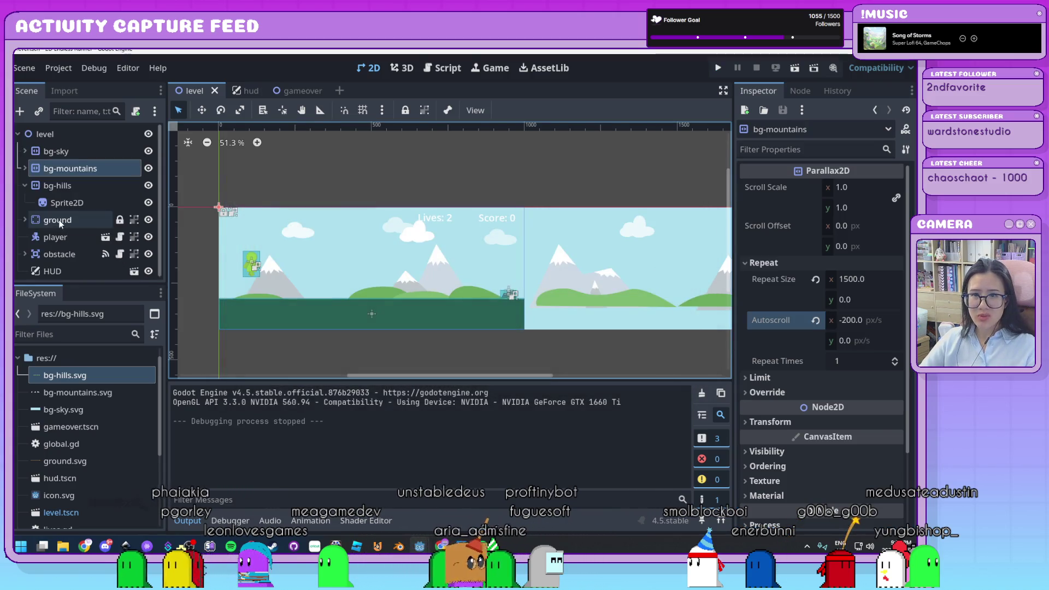
left_click(25, 219)
scroll(96, 243, "down", 1)
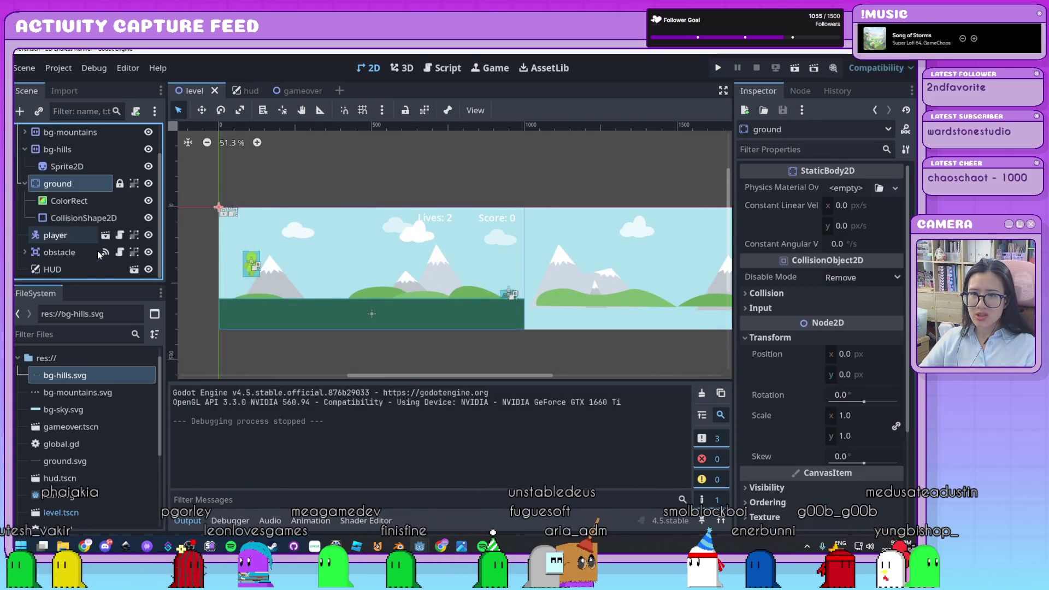
left_click(96, 221)
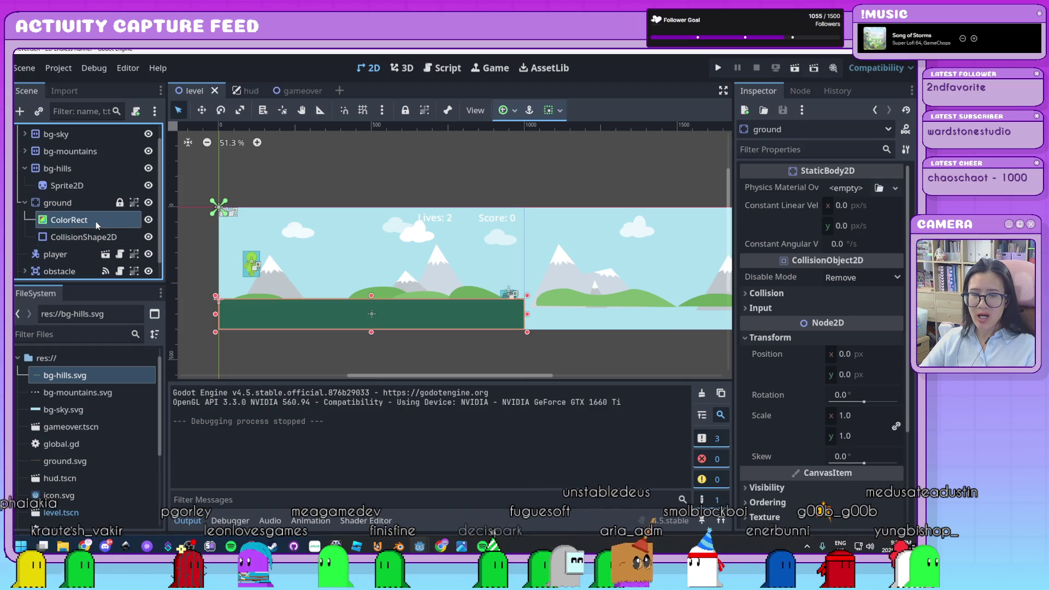
Hide the ground's flat ColorRect bar in the editor
left_click(150, 221)
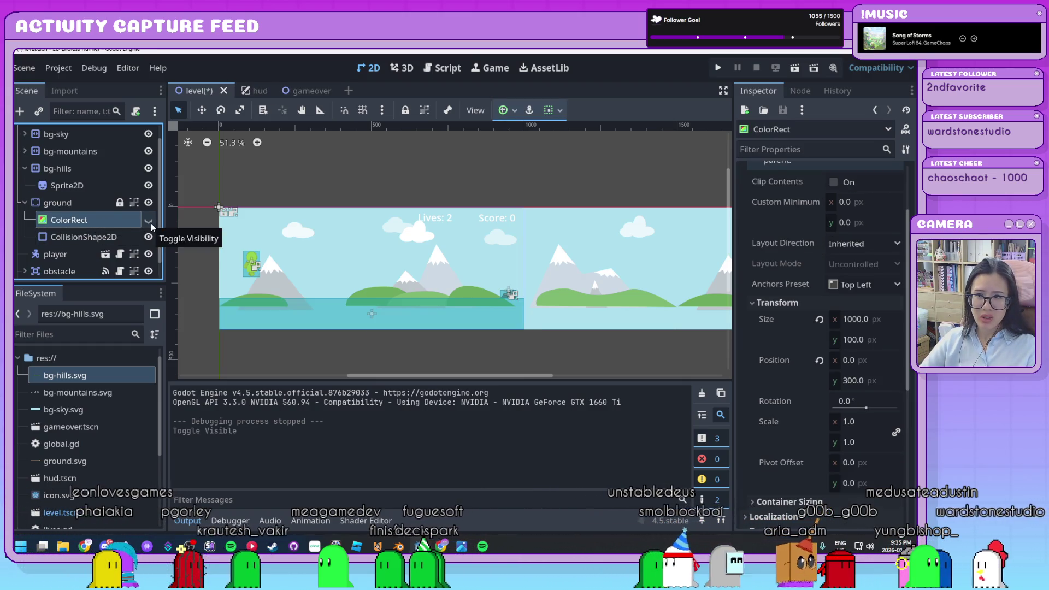
left_click(149, 221)
left_click(150, 222)
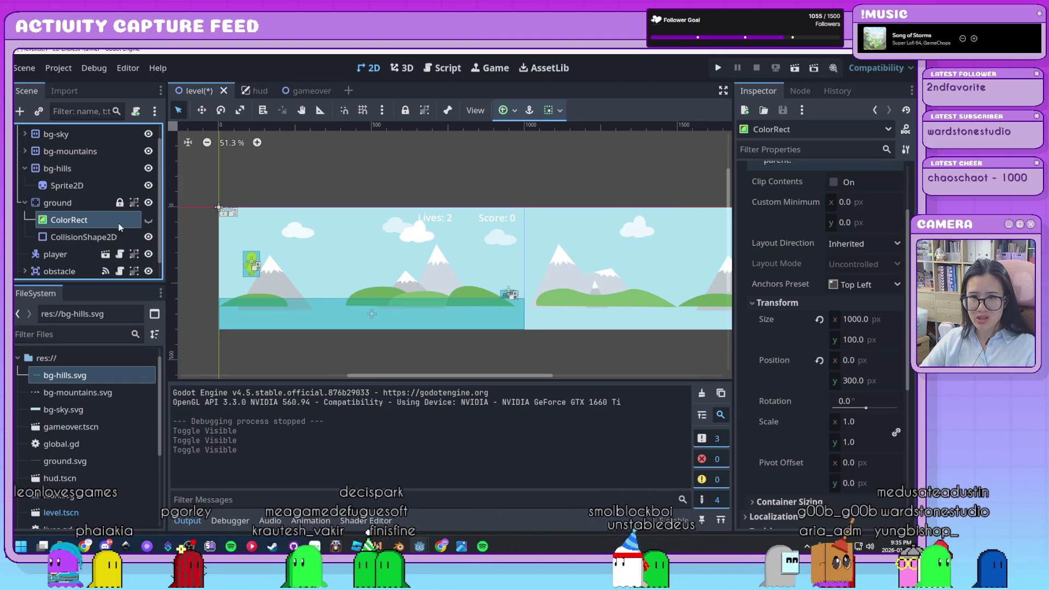
Add a Parallax2D child under ground, with a Sprite2D inside it
left_click(72, 202)
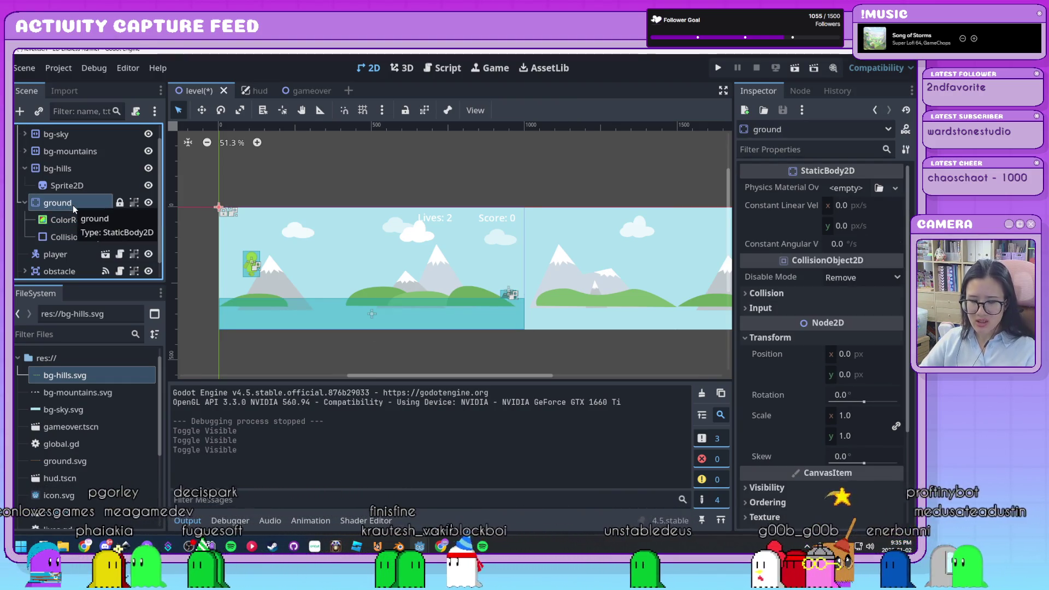
key("ctrl+a")
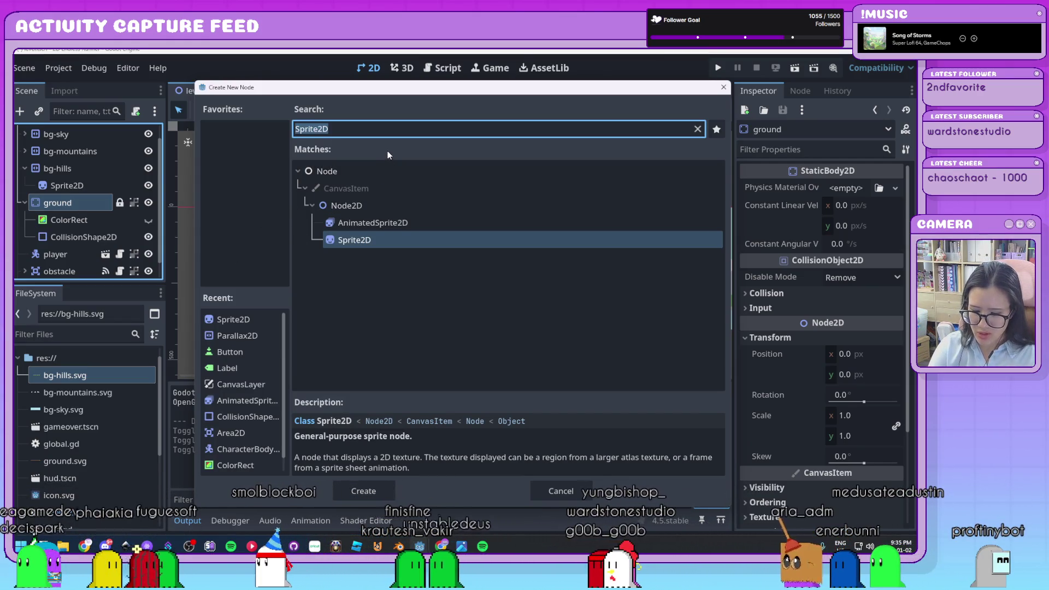
double_click(256, 338)
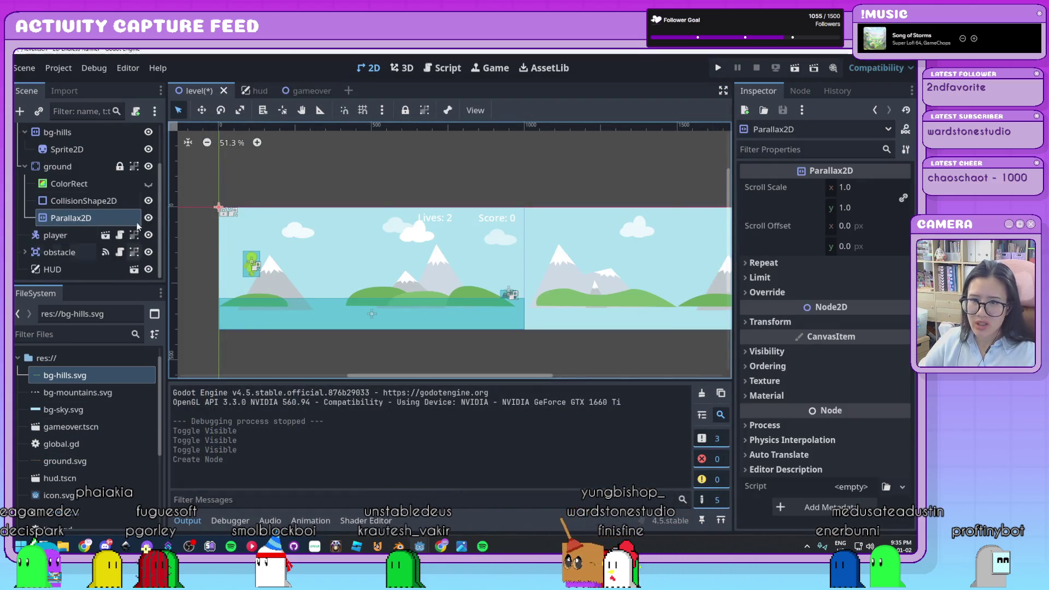
key("ctrl+a")
double_click(240, 336)
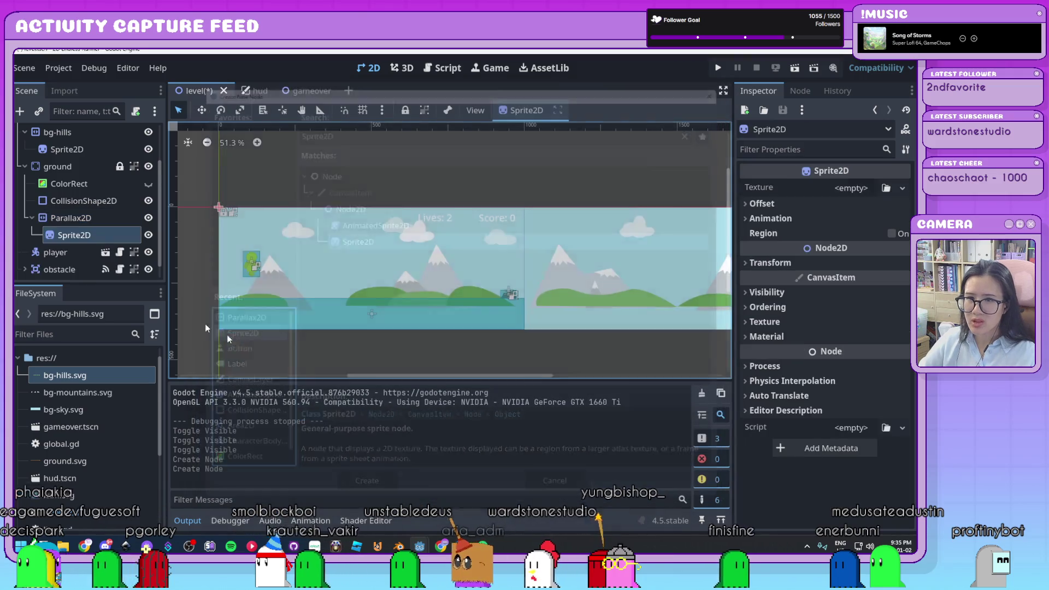
scroll(82, 240, "up", 1)
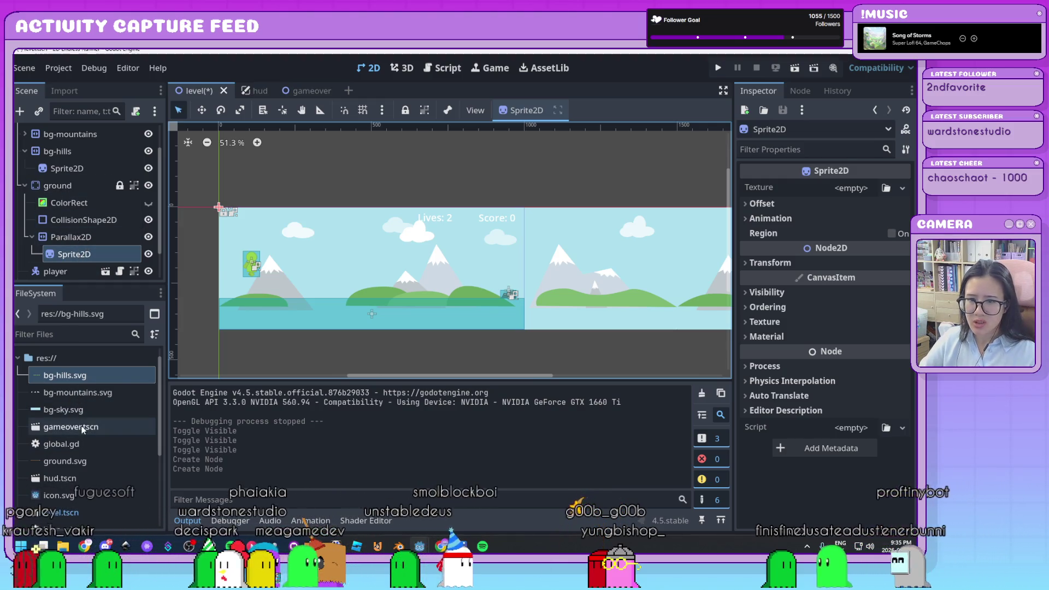
Give the Sprite2D the ground.svg texture and turn off its centering
mouse_move(57, 460)
left_mouse_down()
mouse_move(604, 448)
mouse_move(839, 192)
left_mouse_up()
left_click(796, 221)
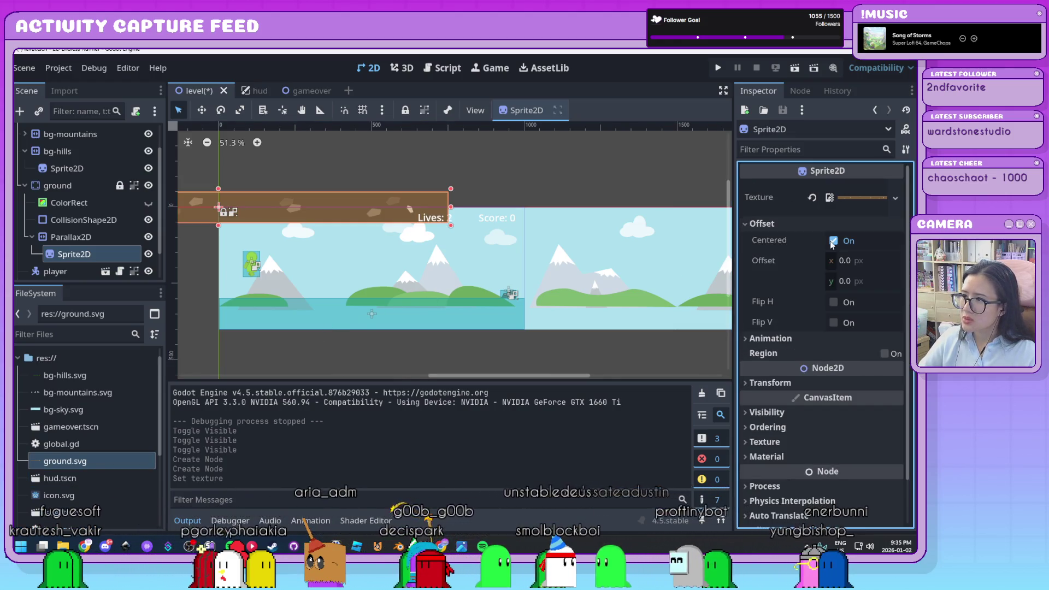
left_click(833, 241)
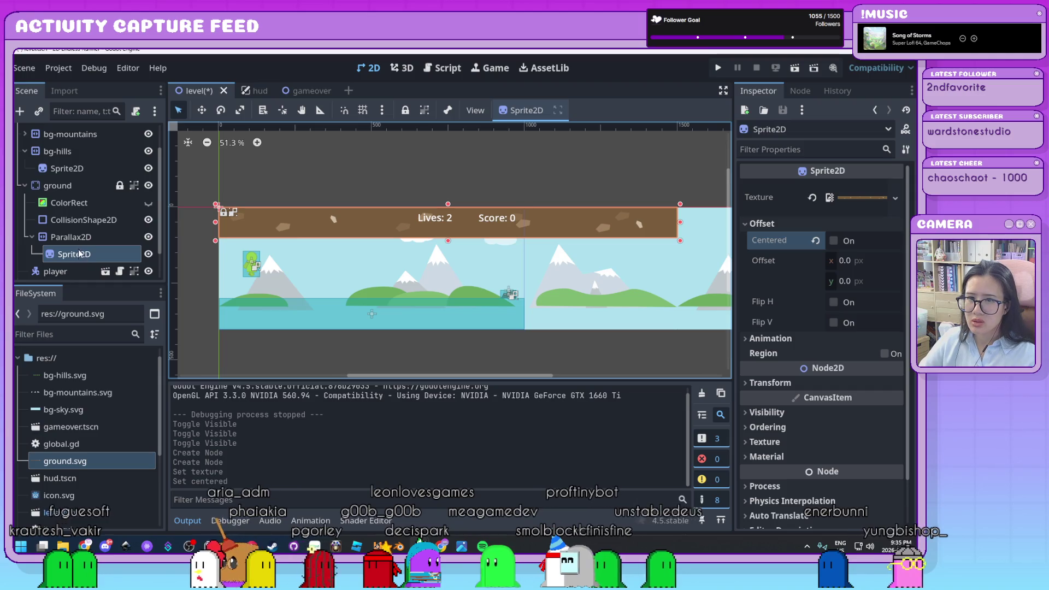
Reset the ground's CollisionShape2D position to the origin and move it below Parallax2D
left_click(90, 222)
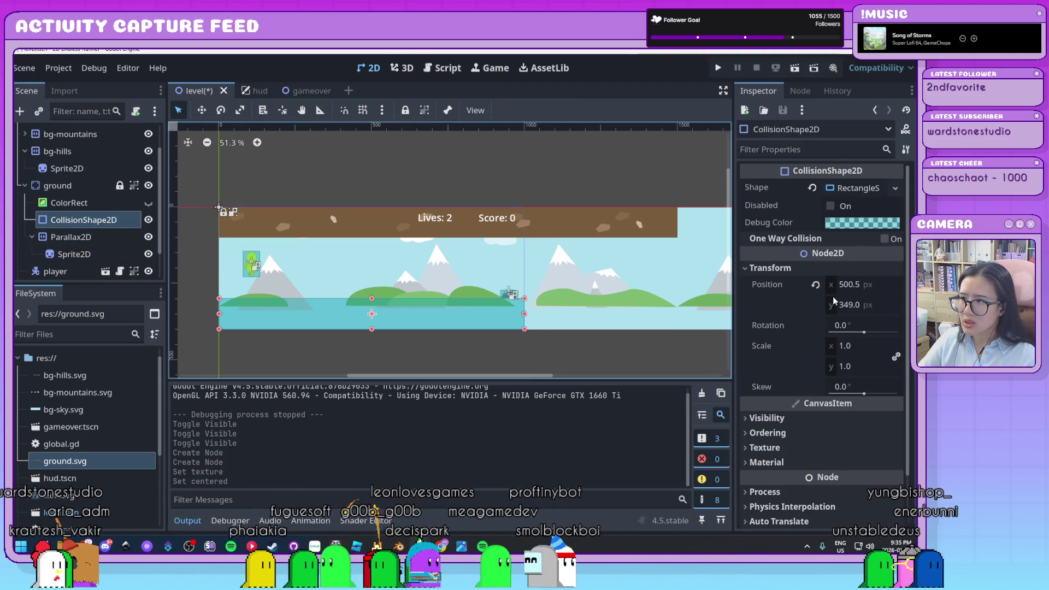
left_click(816, 286)
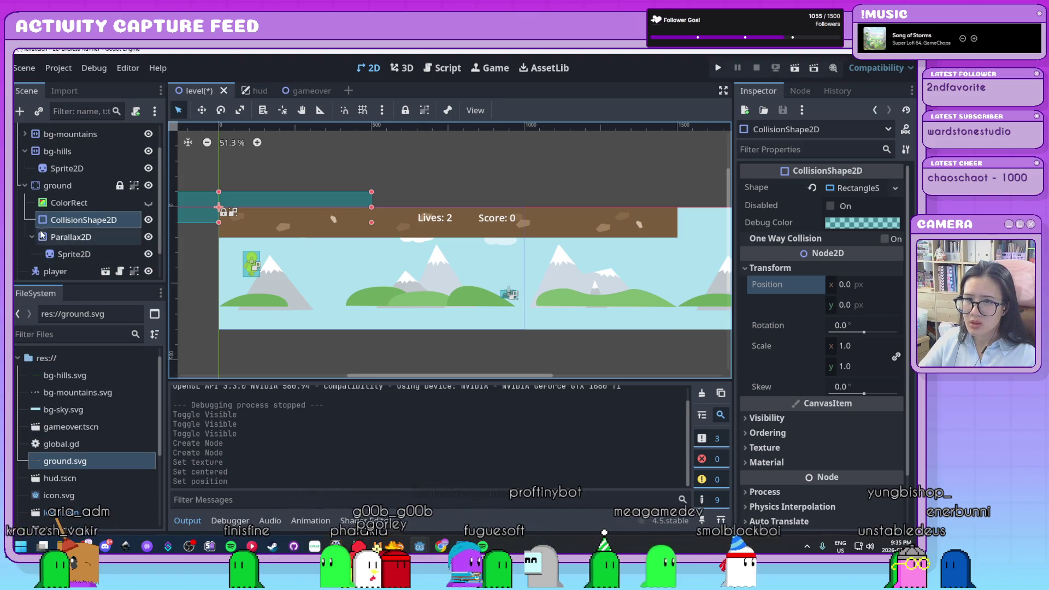
left_click_drag(41, 235, 43, 236)
Select the Parallax2D and show its Transform properties
left_click(71, 220)
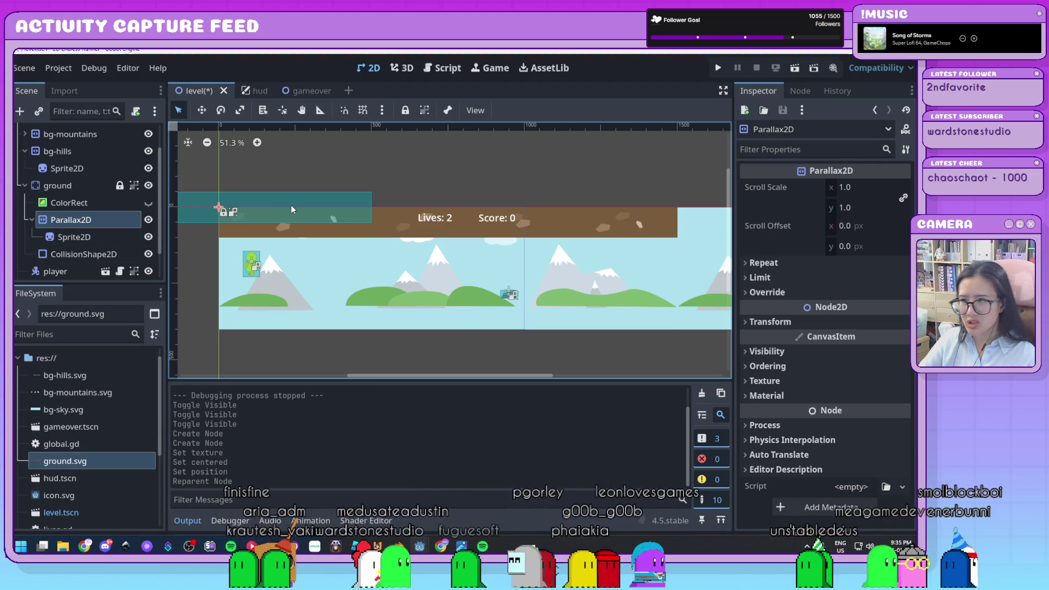
scroll(290, 175, "right", 2)
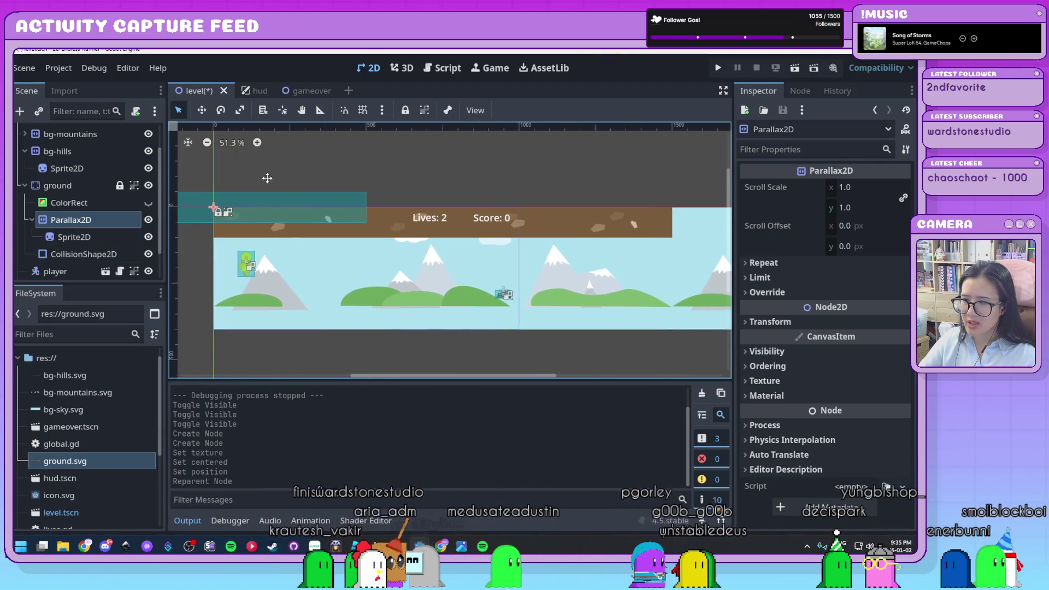
left_click(775, 323)
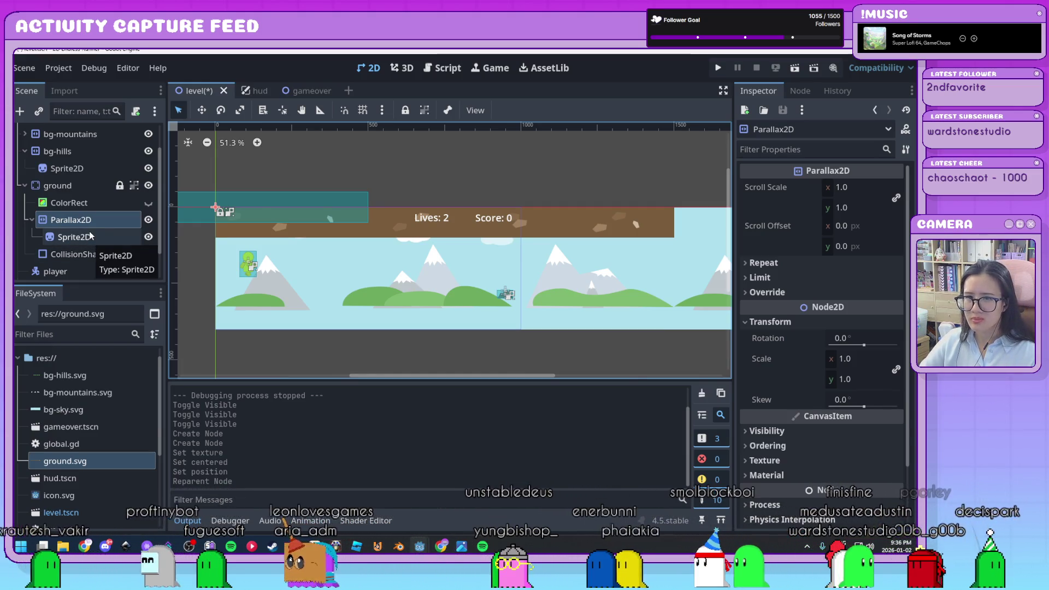
Stretch the ground's collision rectangle to cover the rocky ground strip
left_click(90, 254)
mouse_move(375, 224)
left_mouse_down()
mouse_move(687, 245)
mouse_move(675, 238)
left_mouse_up()
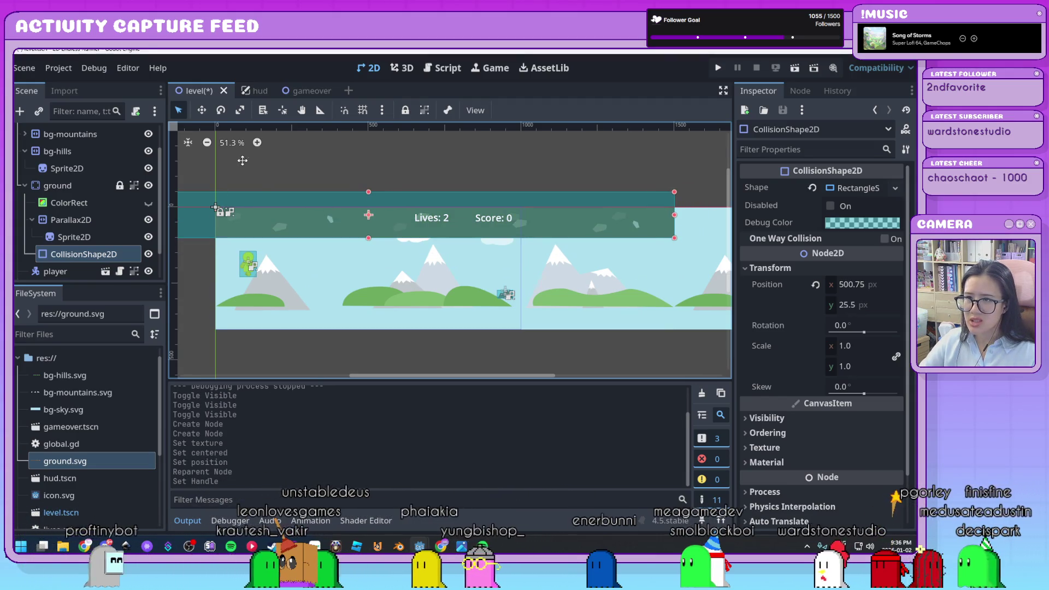
scroll(310, 229, "left", 5)
scroll(310, 229, "up", 1)
left_click_drag(269, 226, 420, 241)
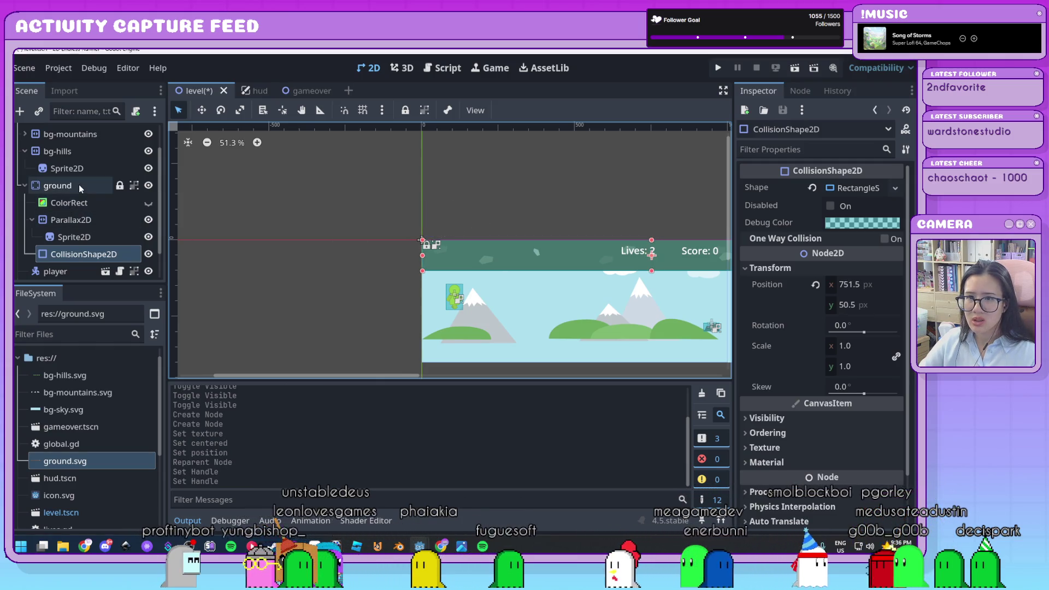
Unlock the ground node, move it down to (-8, 302), and lock it again
left_click(119, 186)
scroll(563, 242, "down", 2)
scroll(471, 185, "right", 5)
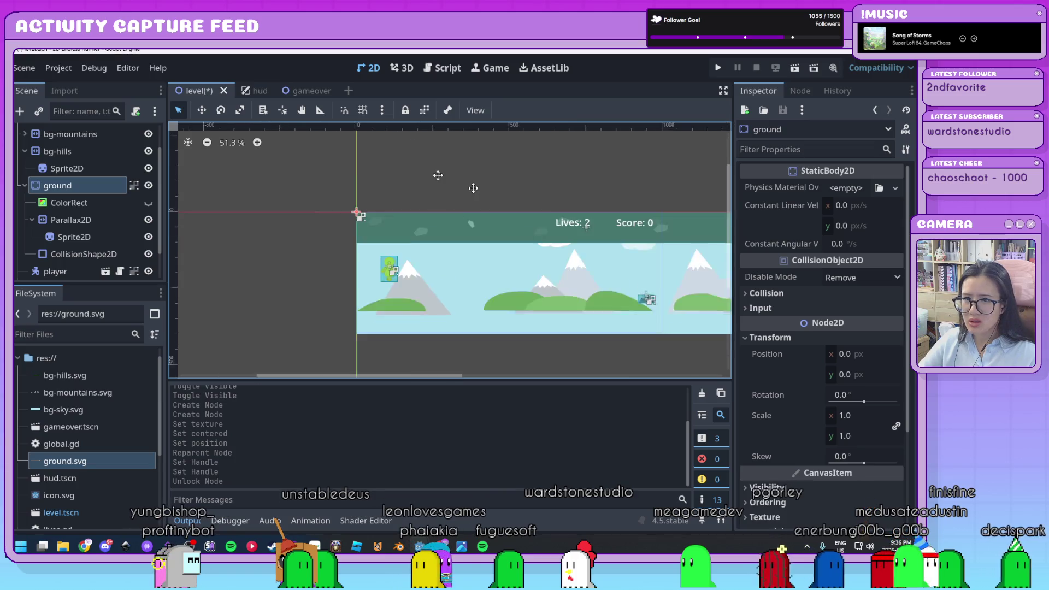
left_click_drag(330, 192, 327, 284)
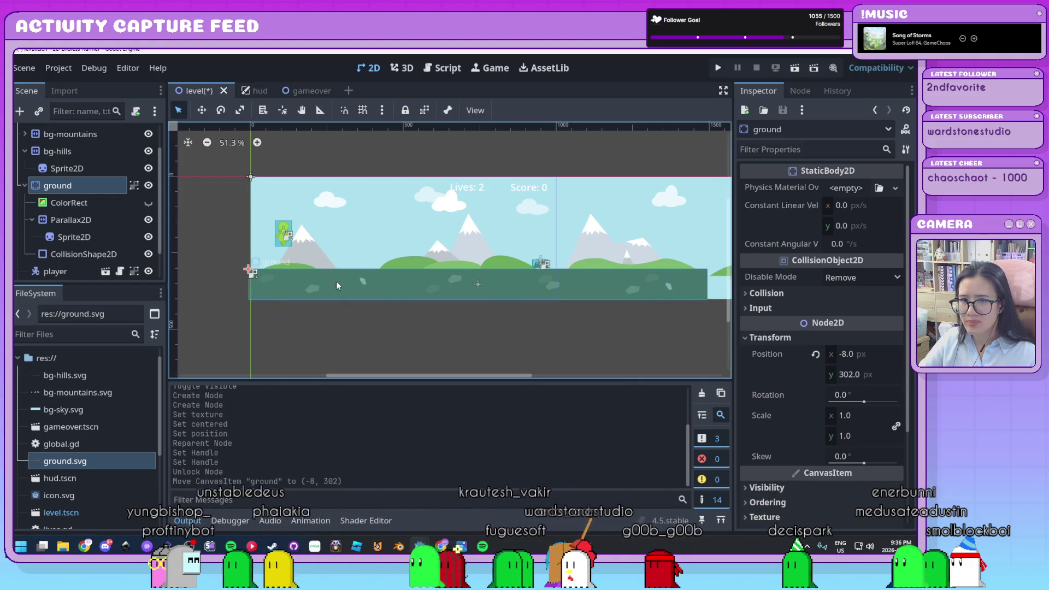
scroll(337, 285, "up", 3)
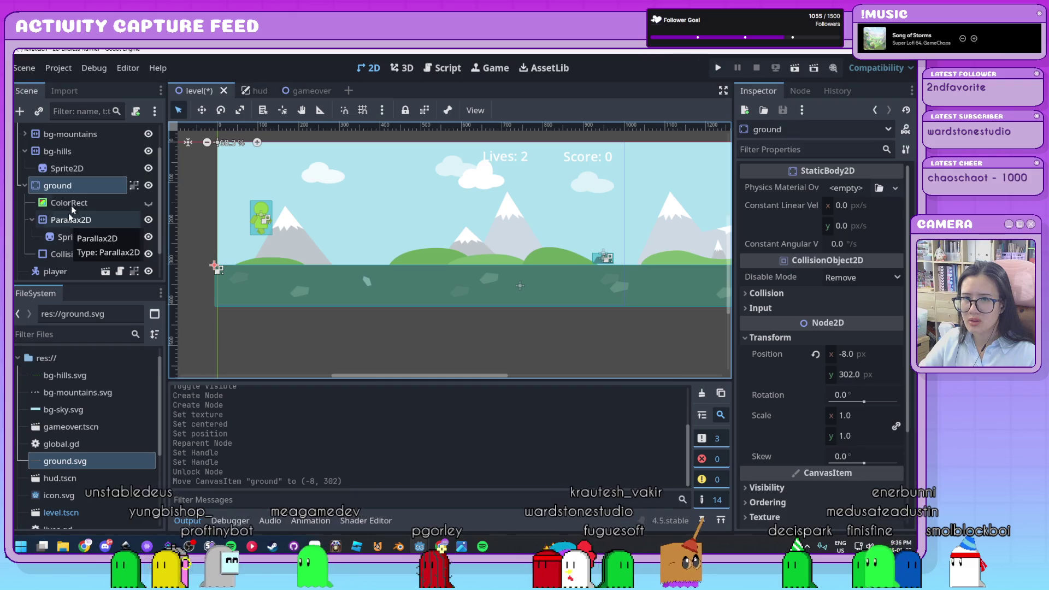
left_click(405, 111)
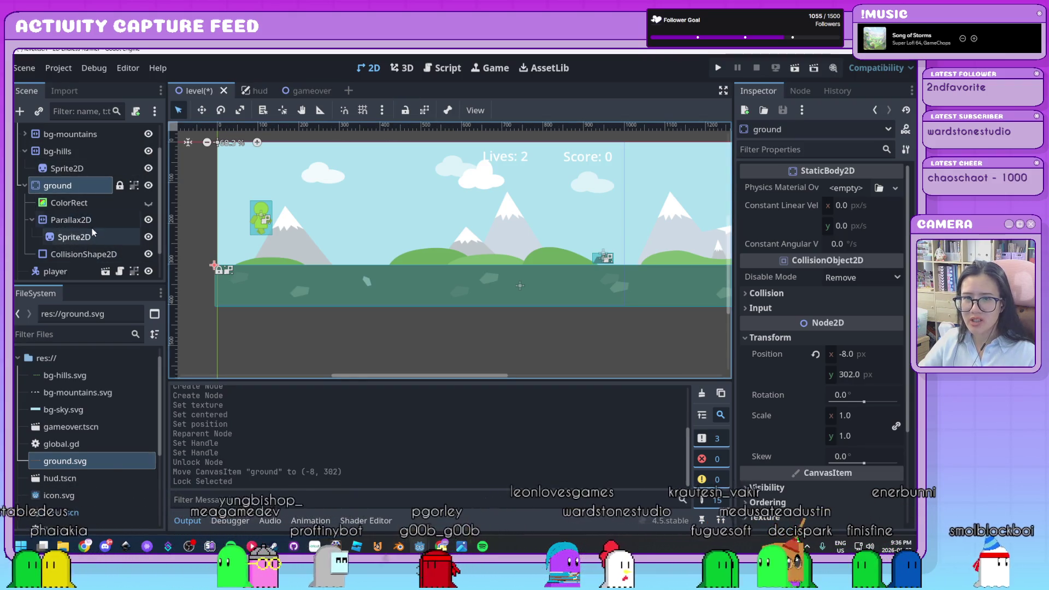
Set the ground Parallax2D's Repeat Size x to 1500 and Autoscroll x to -600
left_click(107, 222)
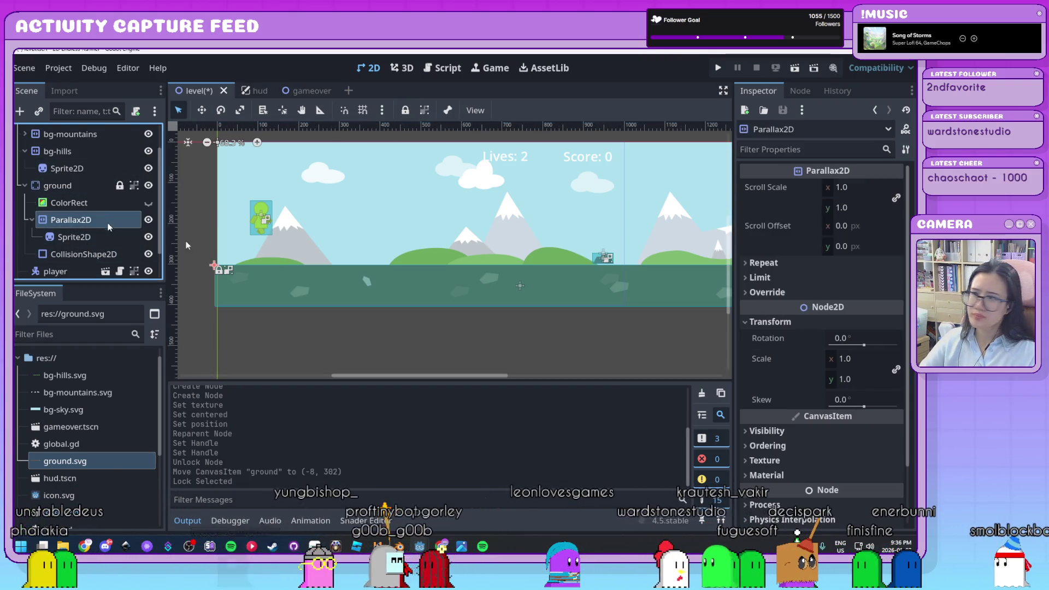
left_click(801, 264)
type("15")
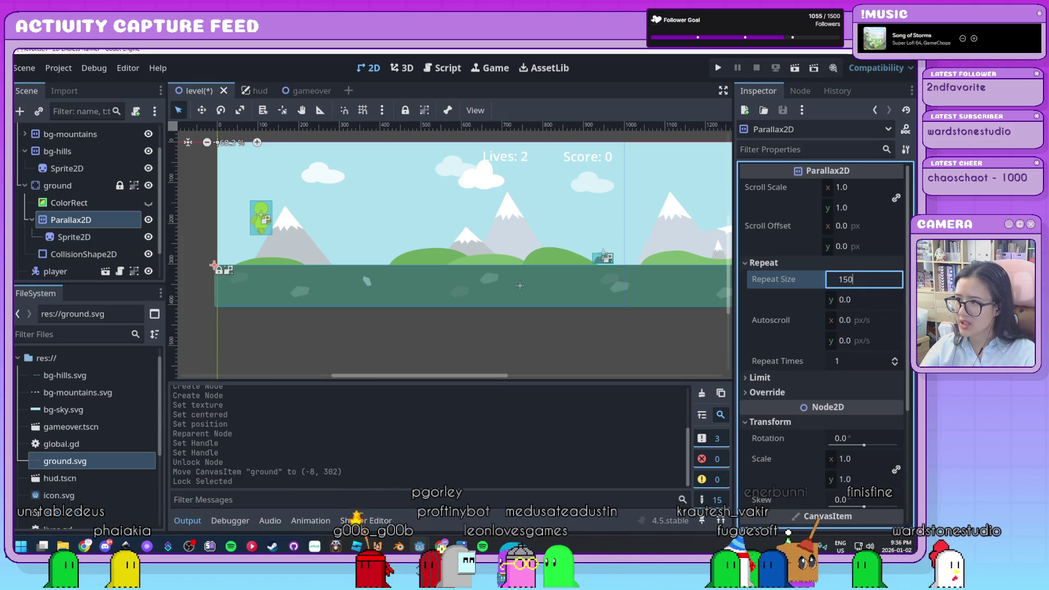
type("0")
key("Tab")
key("Tab")
type("600")
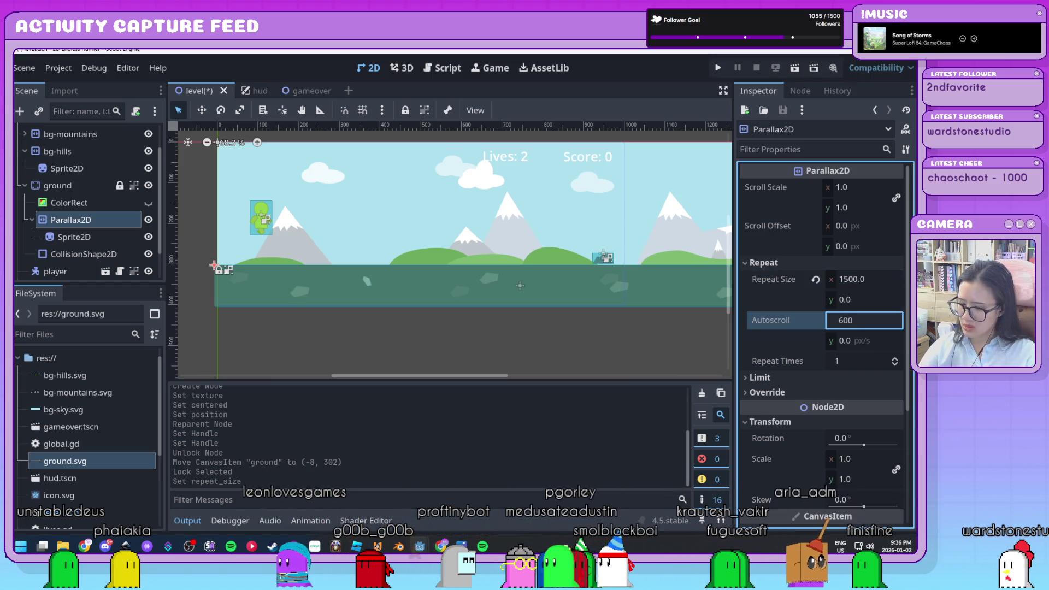
key("BackSpace")
key("BackSpace")
key("BackSpace")
type("-6")
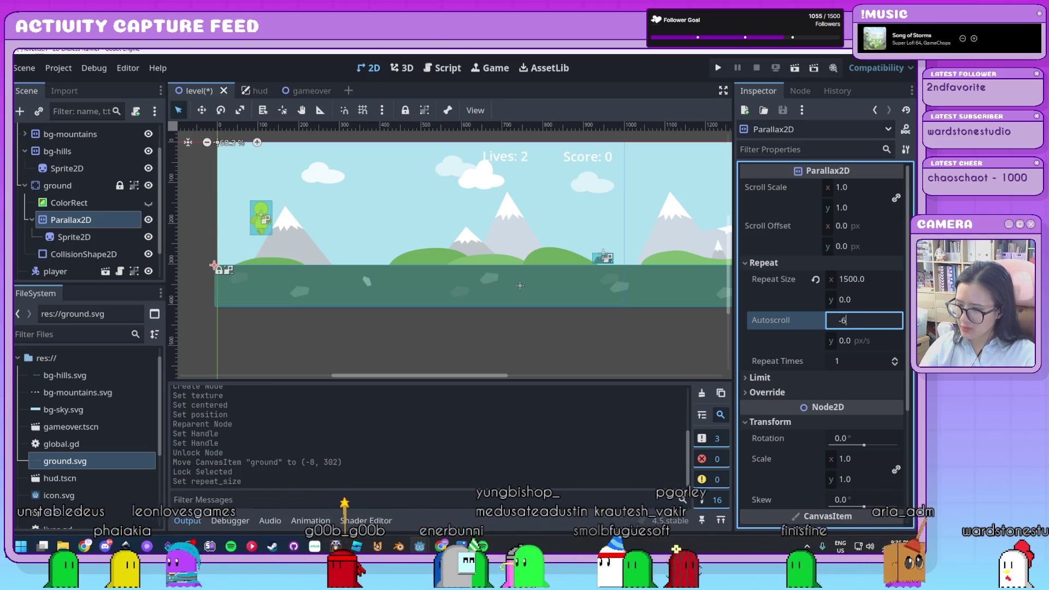
type("00")
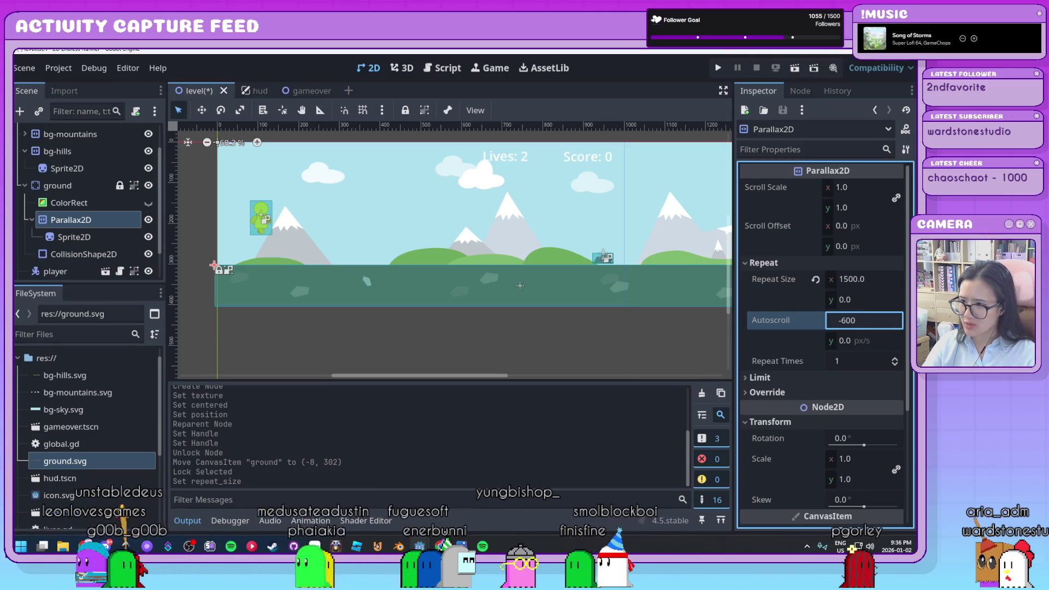
key("Return")
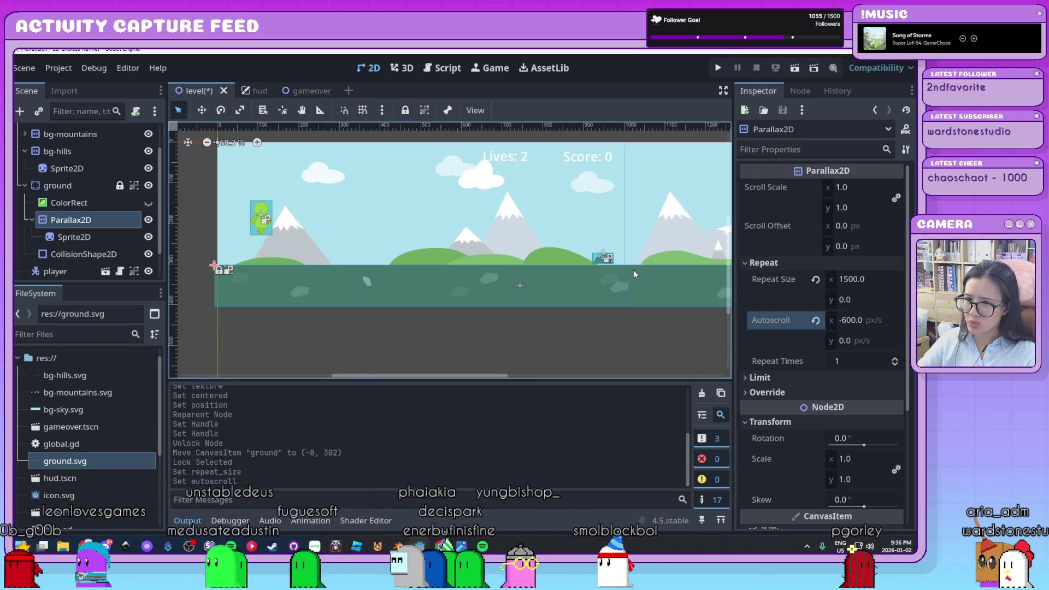
Undo an accidental sprite drag and launch the game to test the scrolling ground
scroll(634, 270, "up", 2)
left_click_drag(592, 265, 599, 252)
key("ctrl+z")
scroll(474, 288, "down", 5)
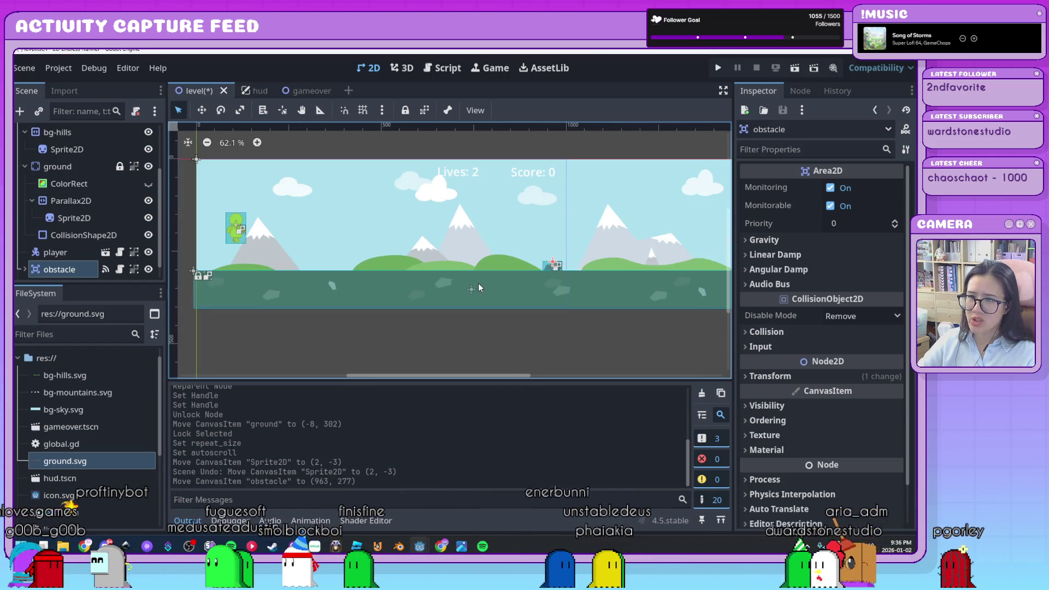
left_click(720, 70)
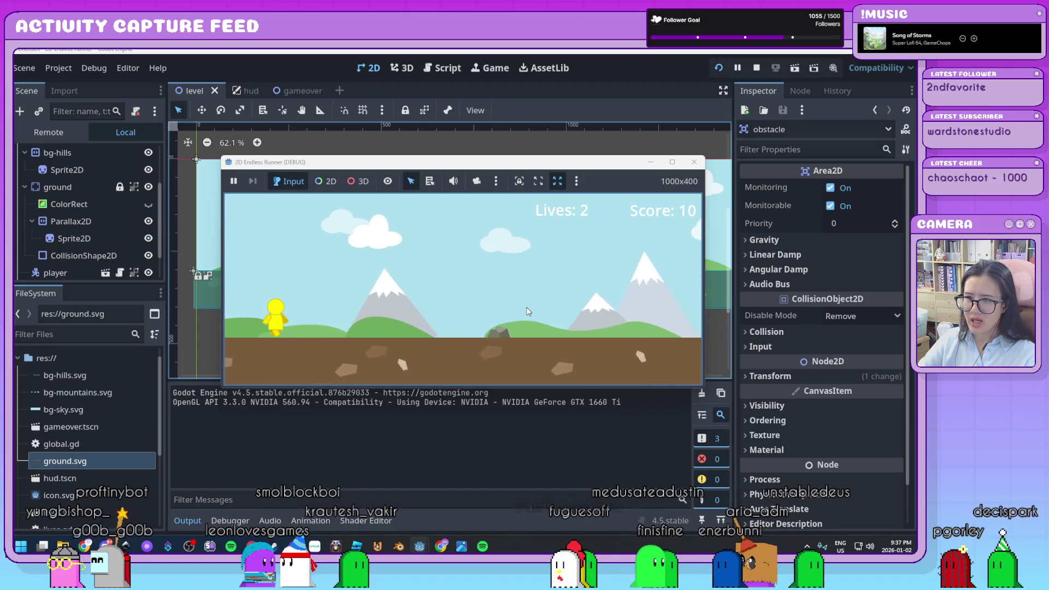
Jump over five rocks on the scrolling ground until the score hits 60, then close the game
key("space")
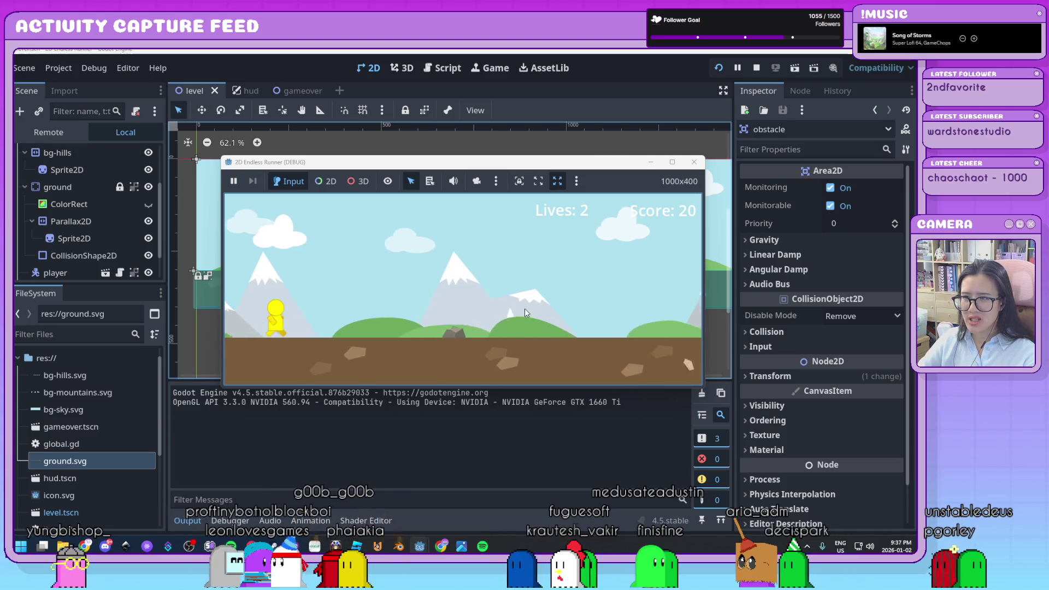
key("space")
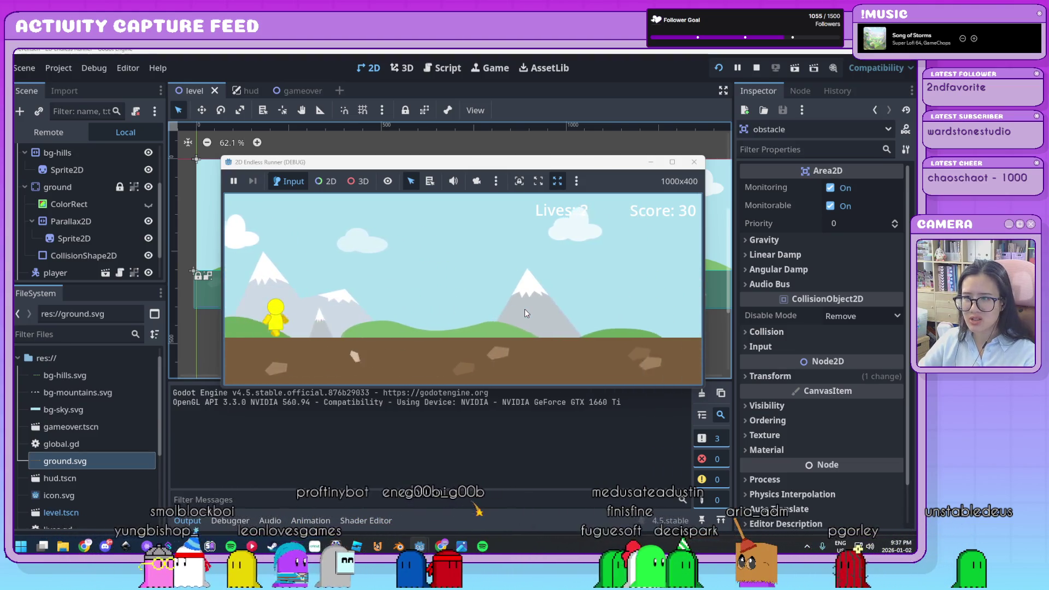
key("space")
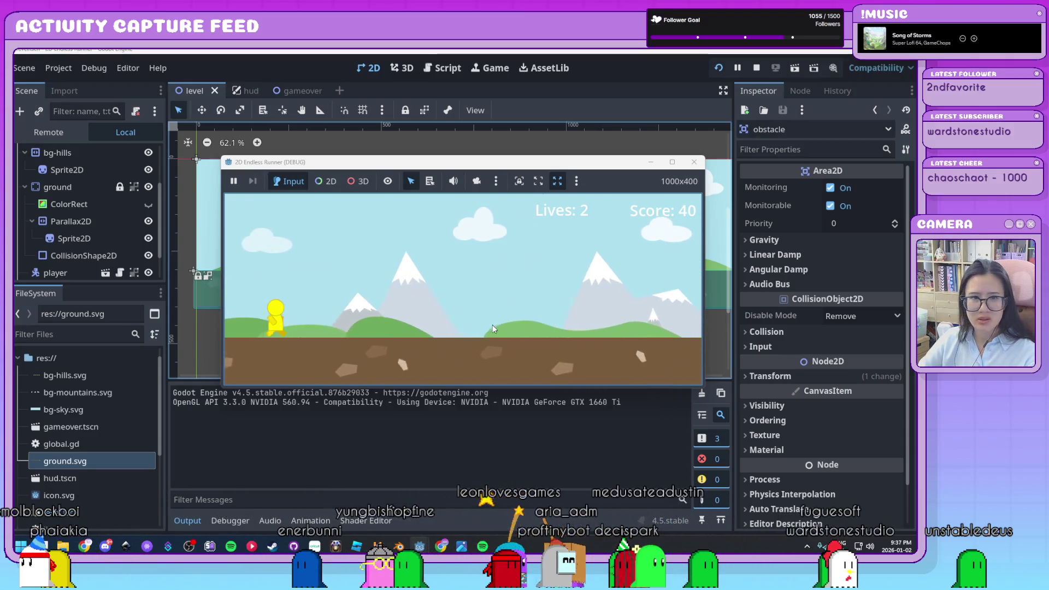
key("space")
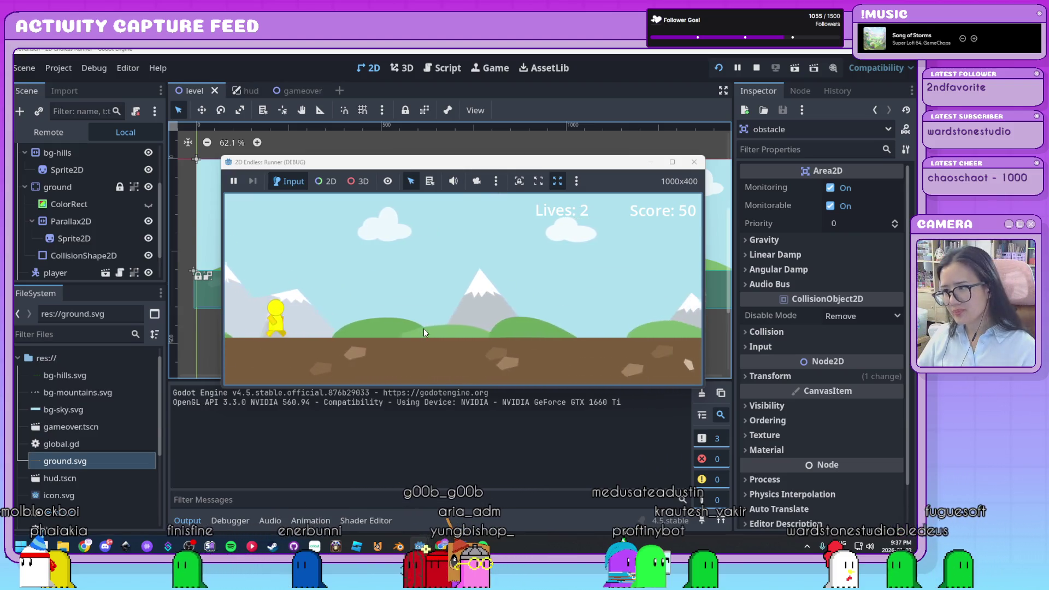
key("space")
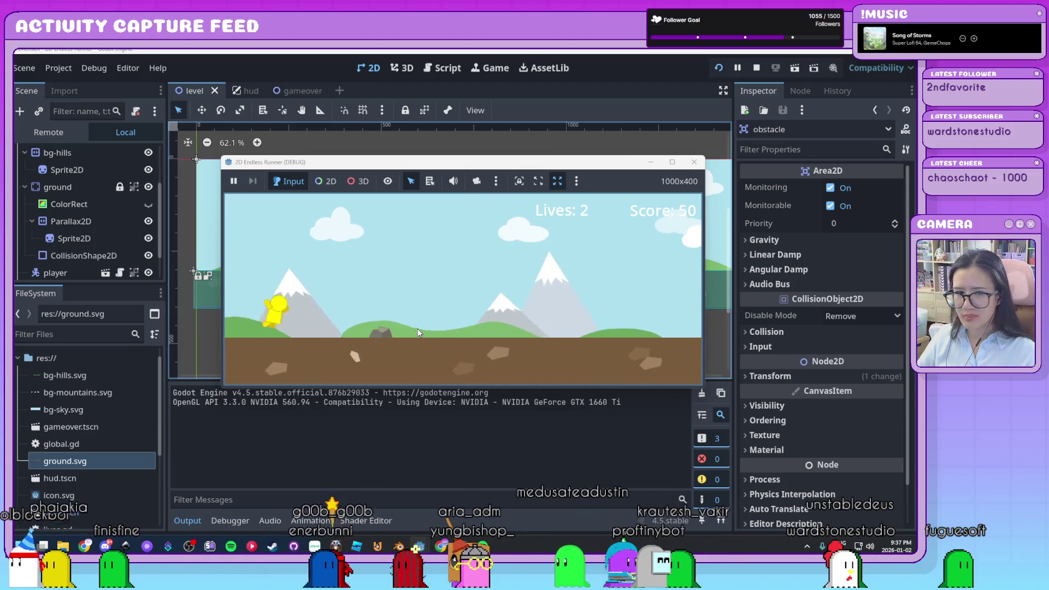
left_click(695, 162)
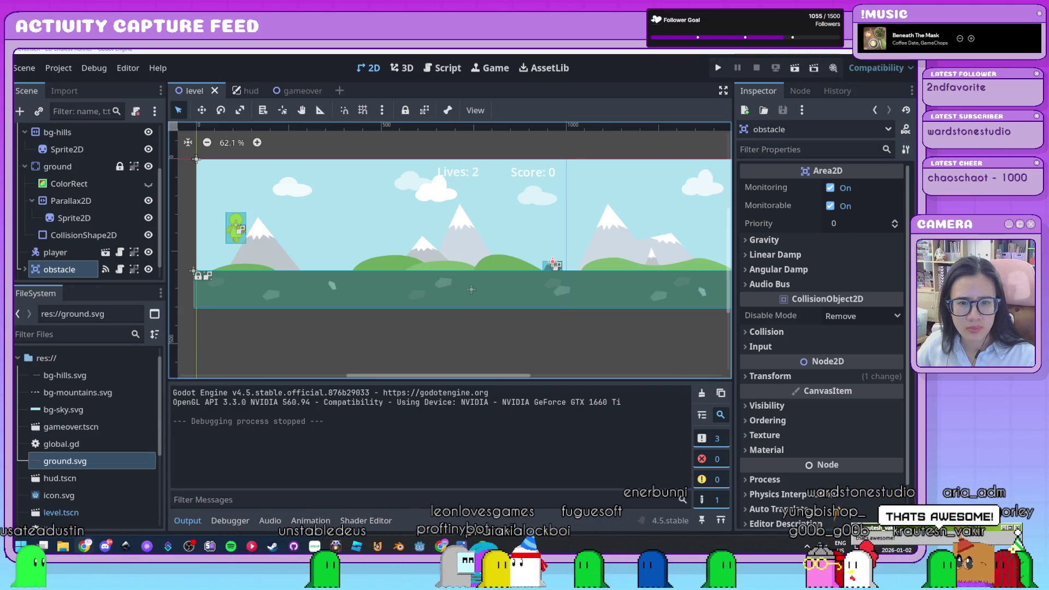
left_click(431, 347)
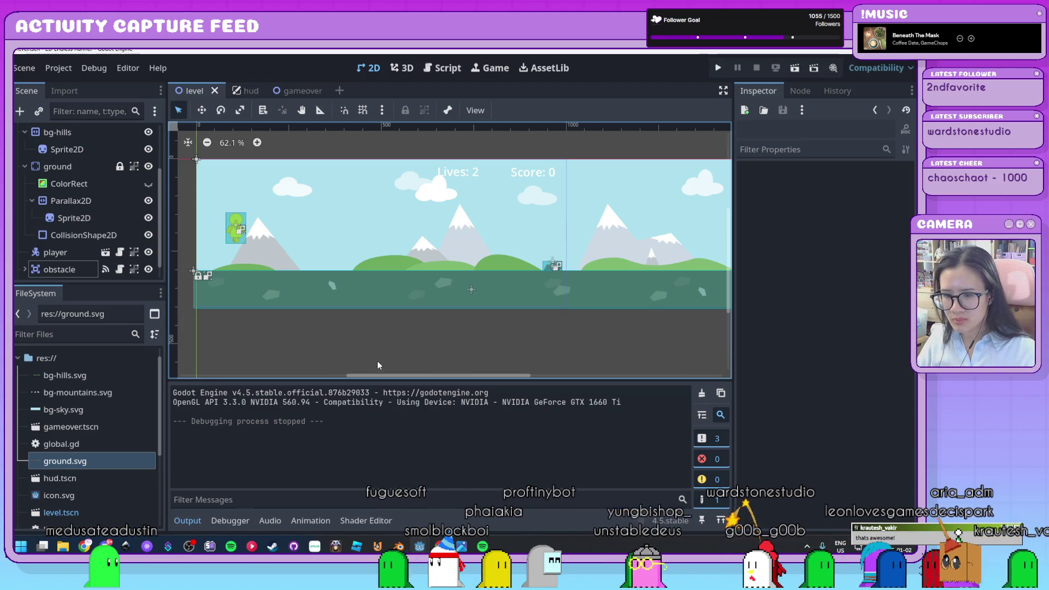
mouse_move(62, 546)
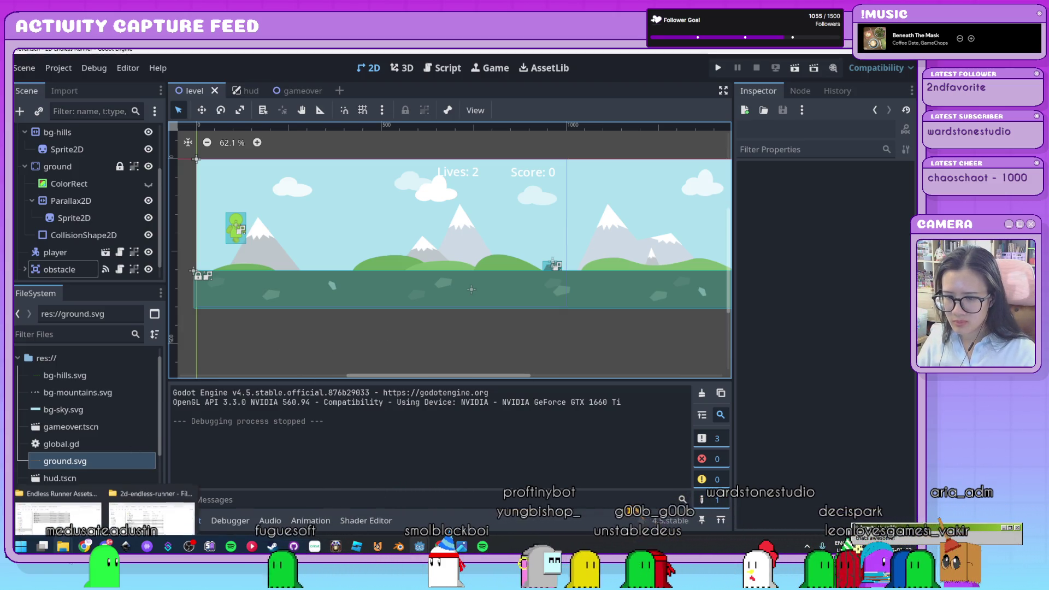
left_click(59, 516)
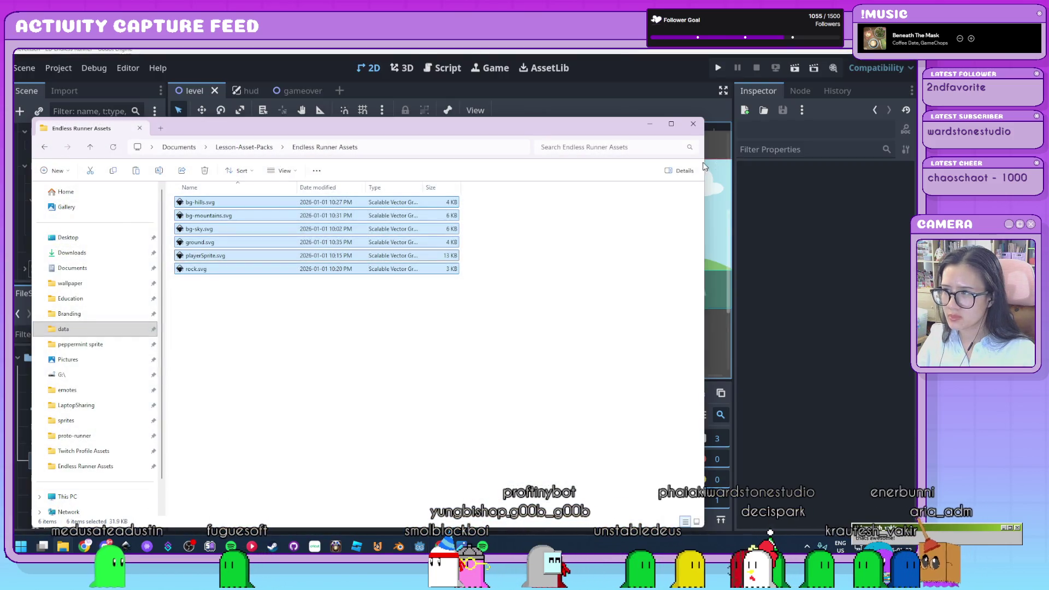
Close the asset folder, shrink and reposition the project folder window, and open playerSprite.svg's context menu
left_click(691, 126)
scroll(121, 460, "down", 5)
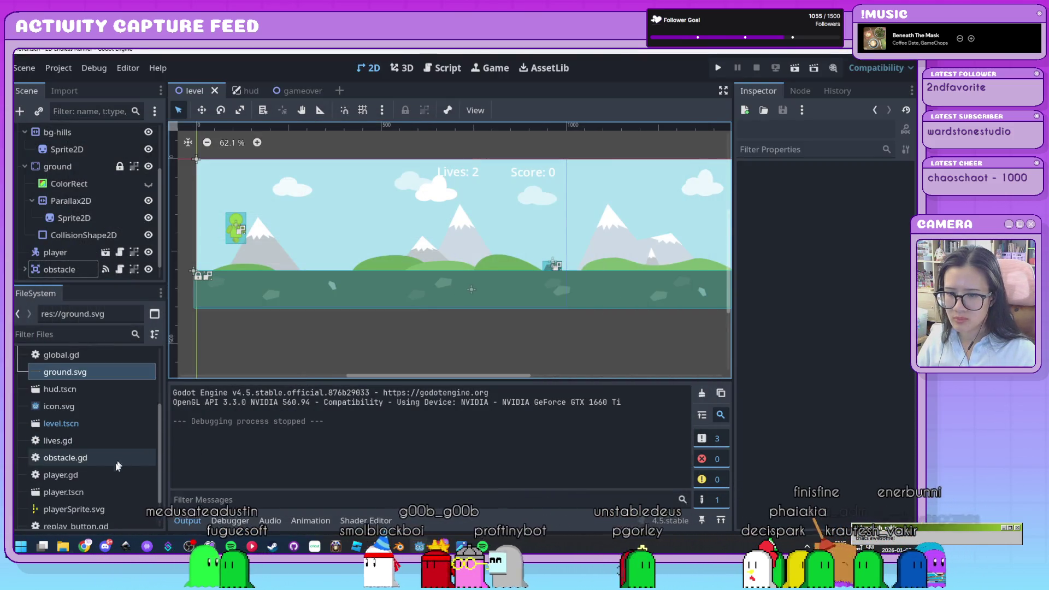
scroll(809, 348, "down", 4)
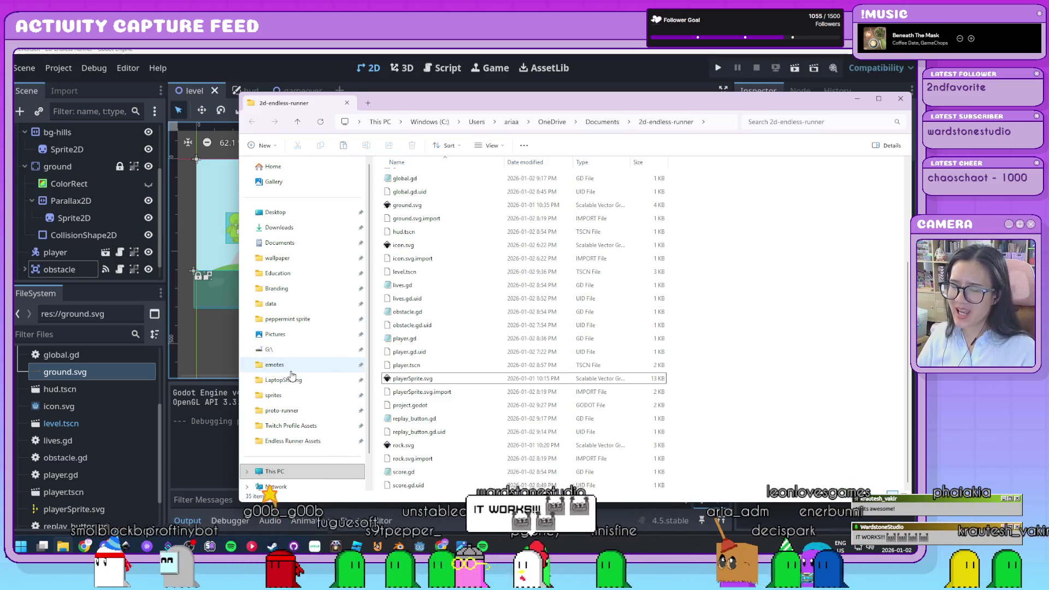
left_click_drag(236, 334, 462, 343)
mouse_move(643, 115)
left_mouse_down()
mouse_move(621, 114)
mouse_move(628, 121)
left_mouse_up()
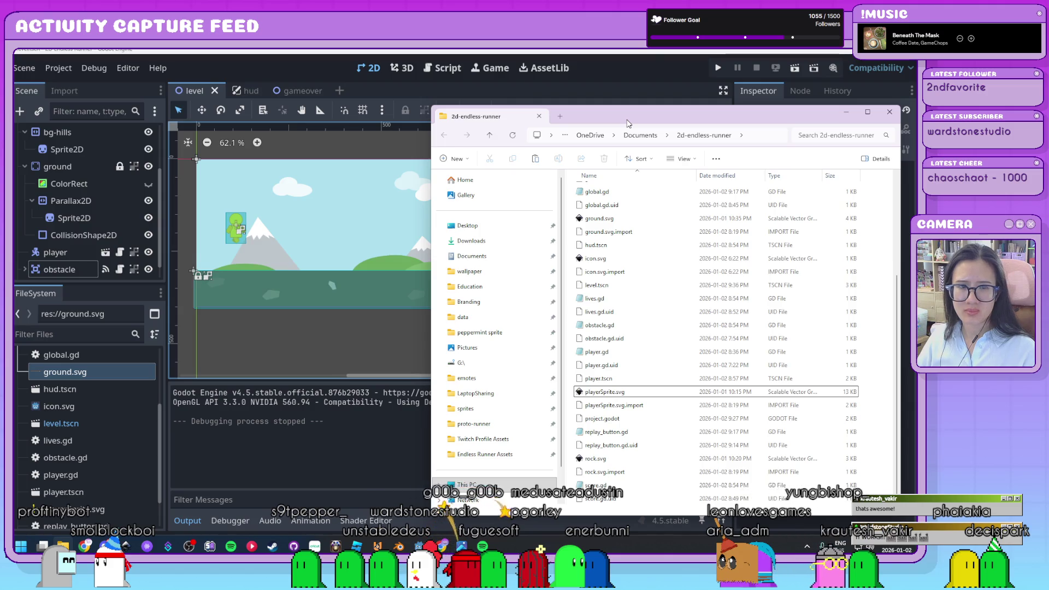
left_click_drag(628, 124, 613, 121)
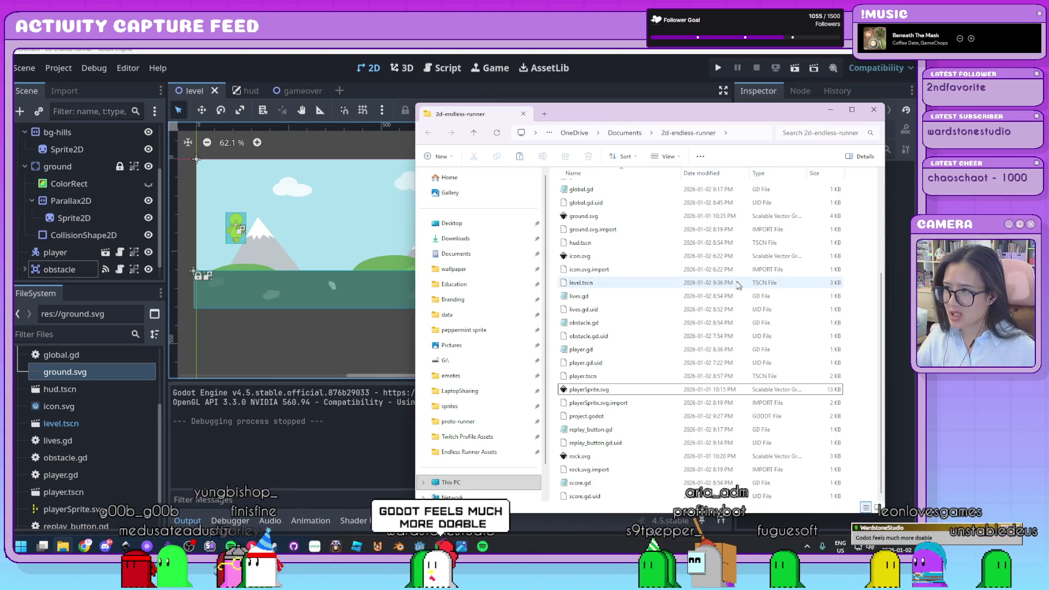
left_click(790, 394)
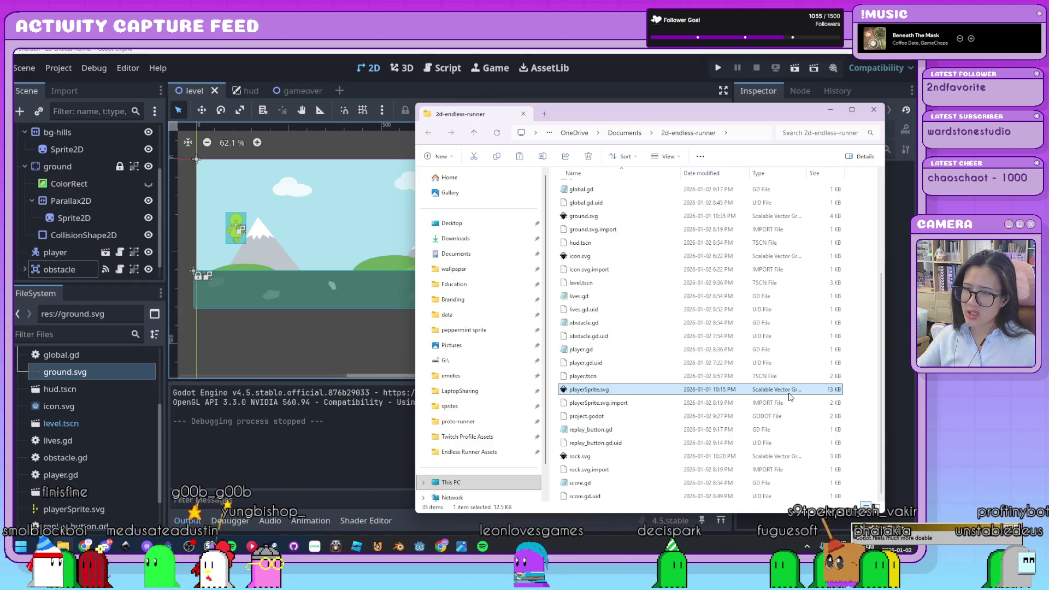
right_click(628, 392)
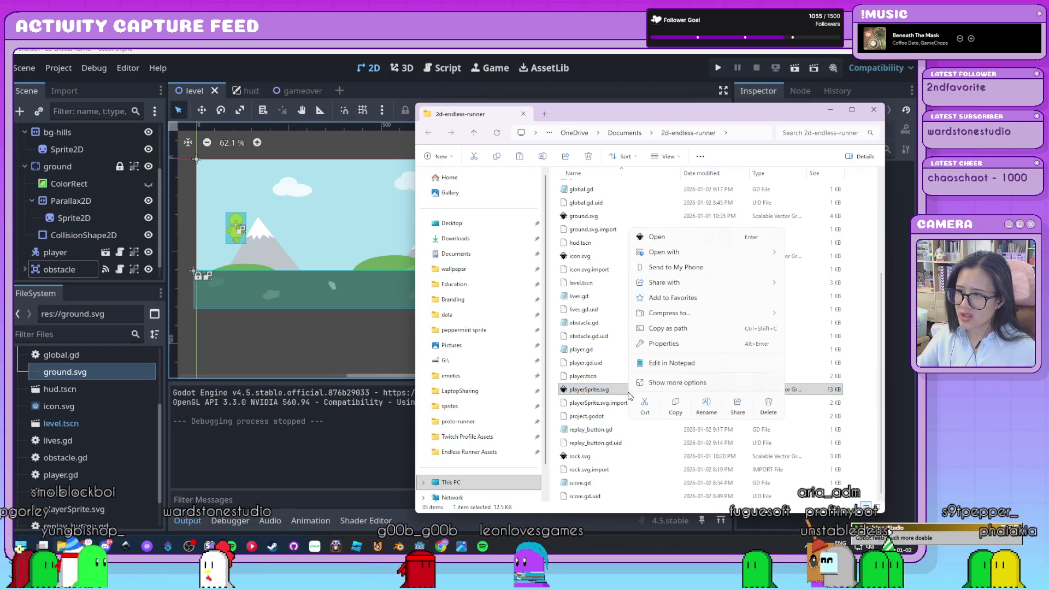
Dismiss the Open with choices, deselect playerSprite.svg, and bring up the Inkscape window's preview
mouse_move(690, 257)
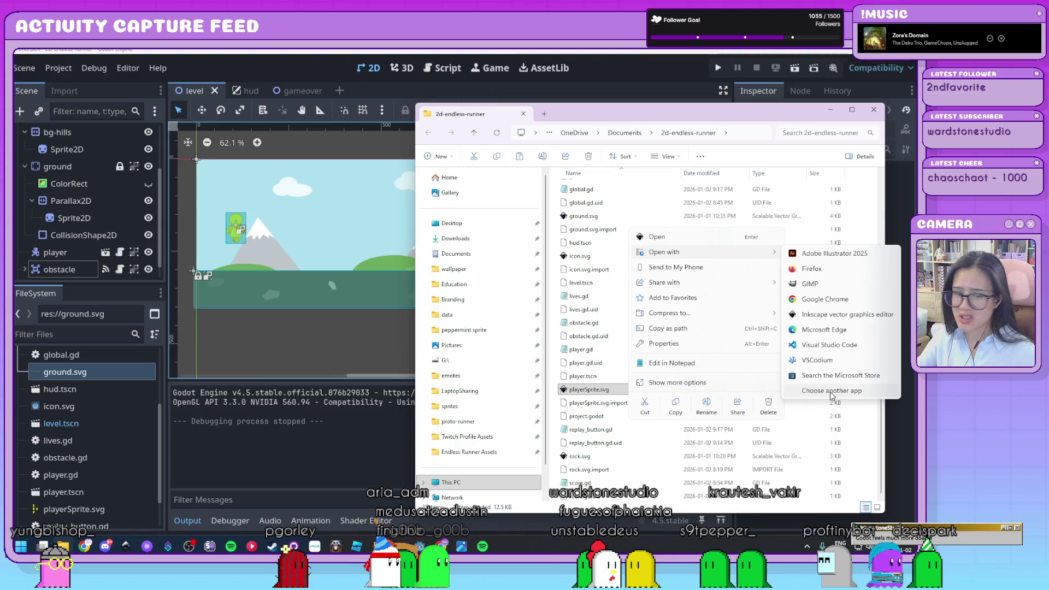
left_click(816, 314)
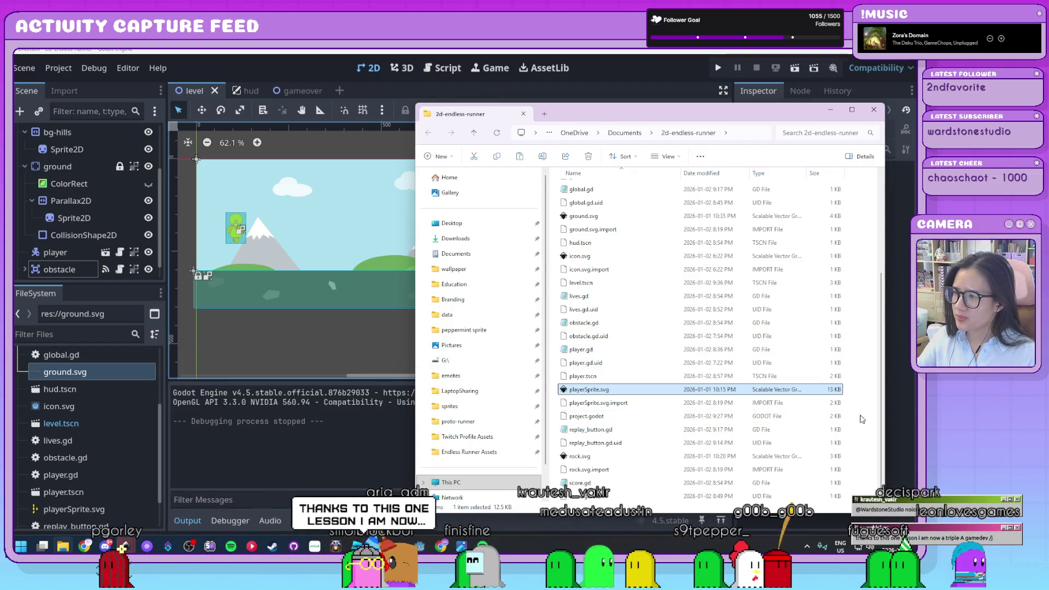
left_click(661, 387, "ctrl")
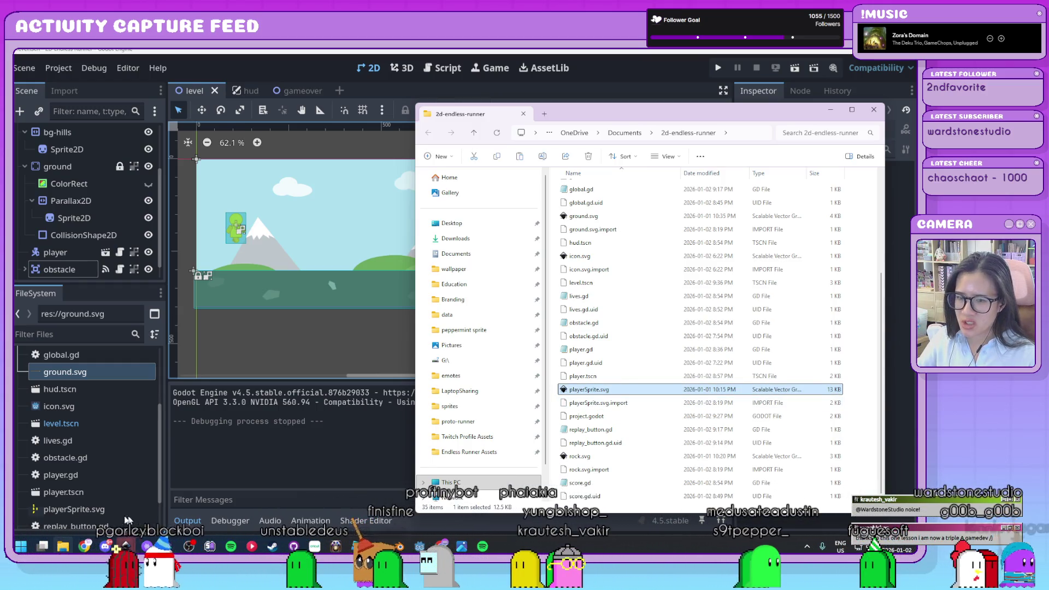
mouse_move(126, 546)
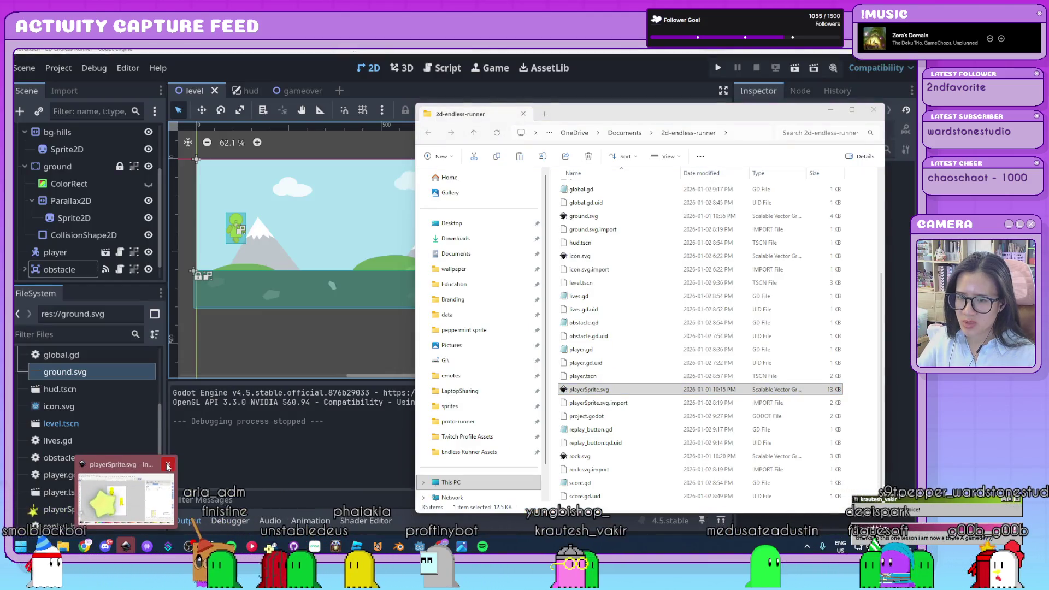
Close the old Inkscape window, reopen playerSprite.svg, and widen the canvas beside the export settings
left_click(168, 465)
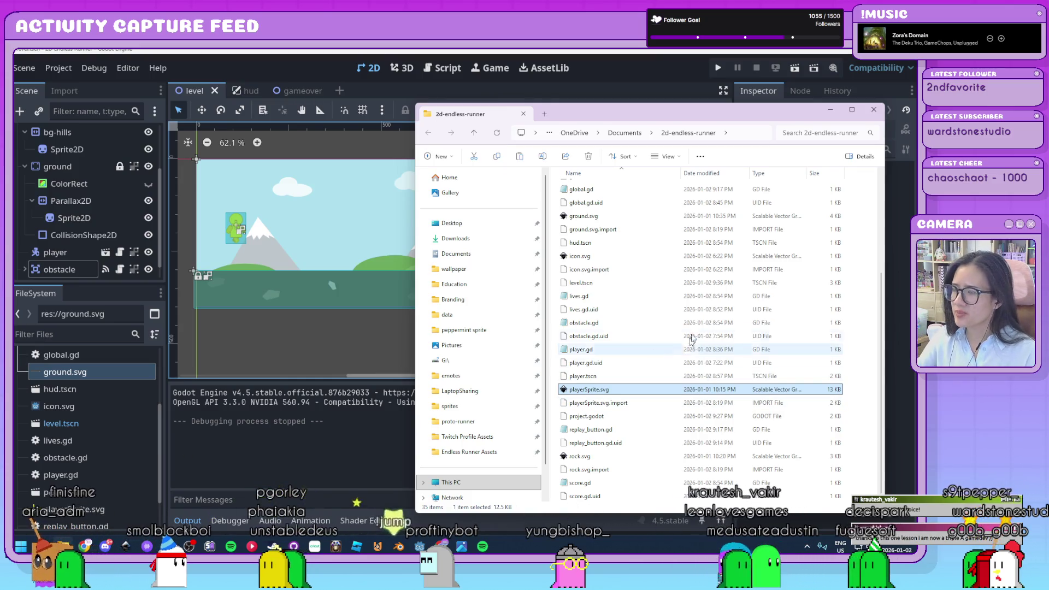
key("Return")
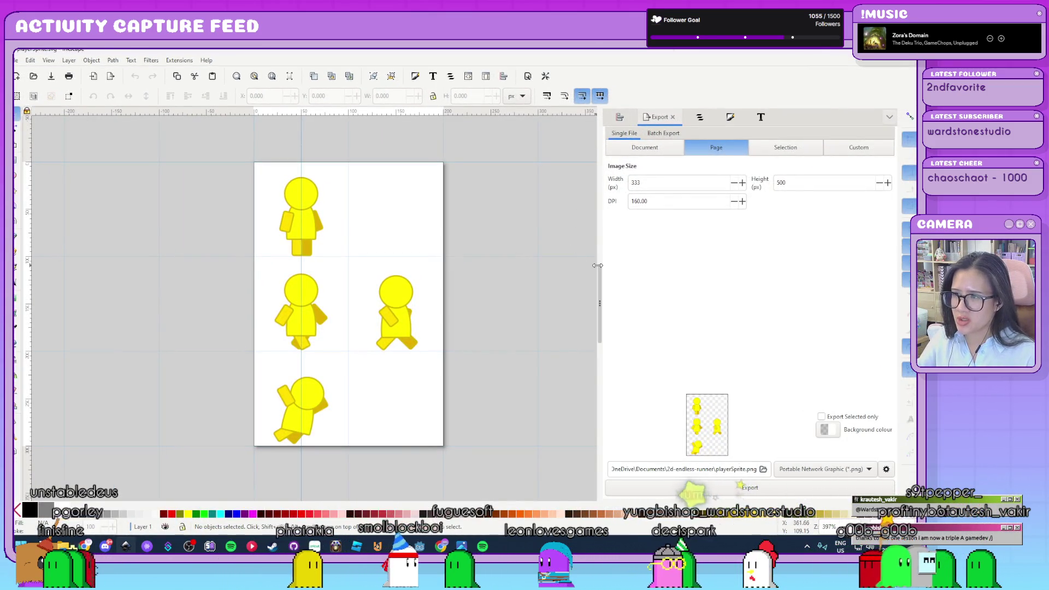
left_click_drag(598, 266, 654, 274)
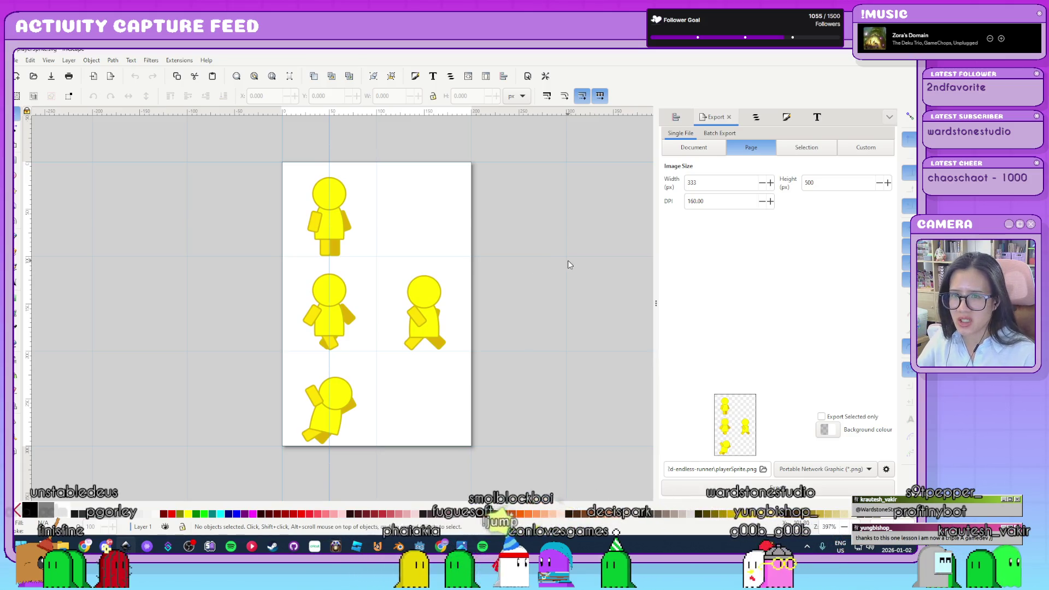
scroll(569, 262, "down", 3)
scroll(569, 263, "up", 3)
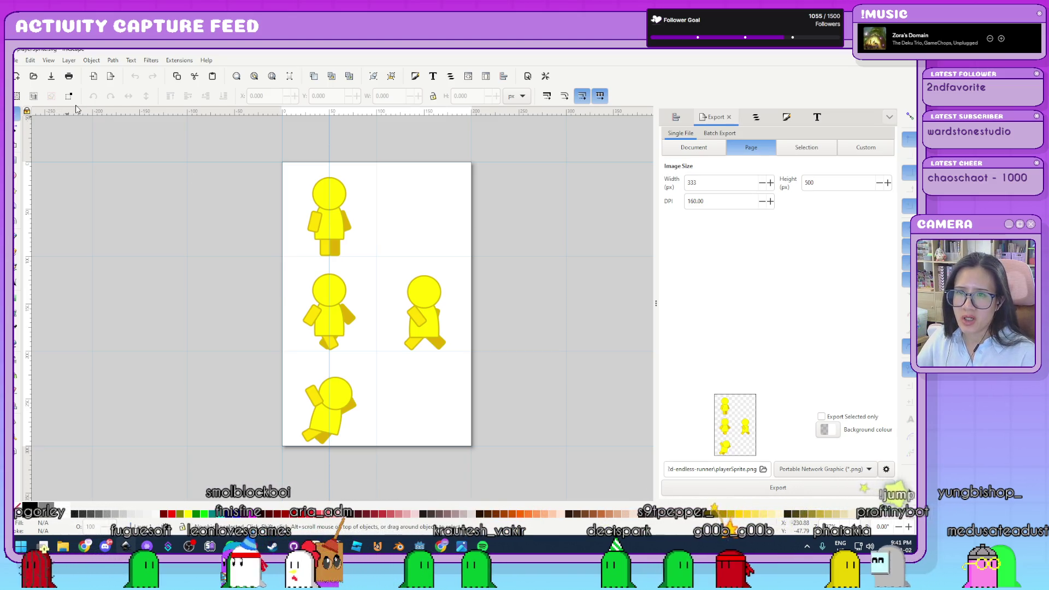
left_click(88, 61)
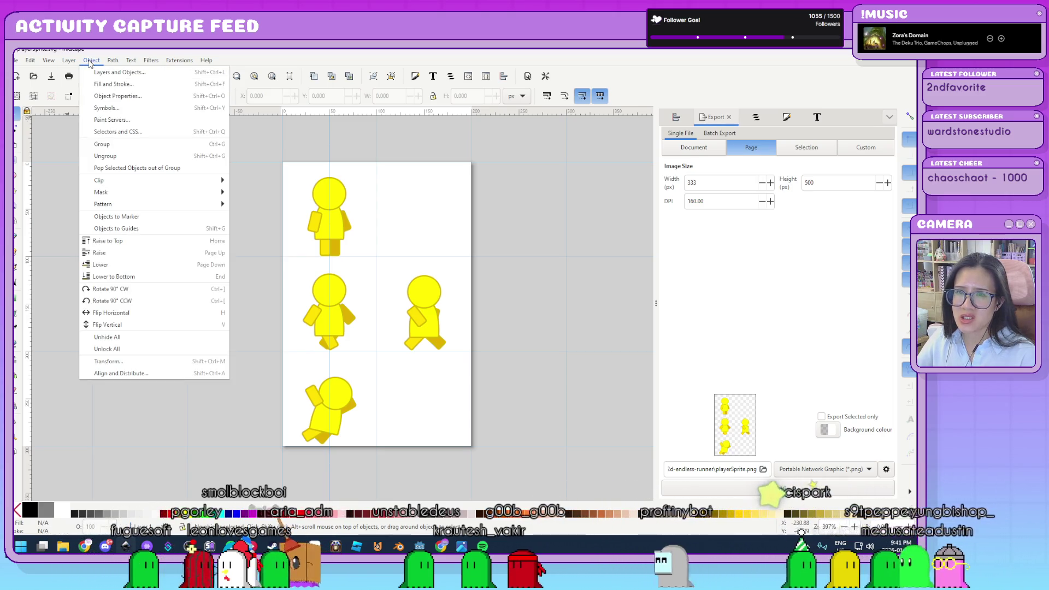
Give the top figure's head a purple fill and a purple stroke
left_click(99, 87)
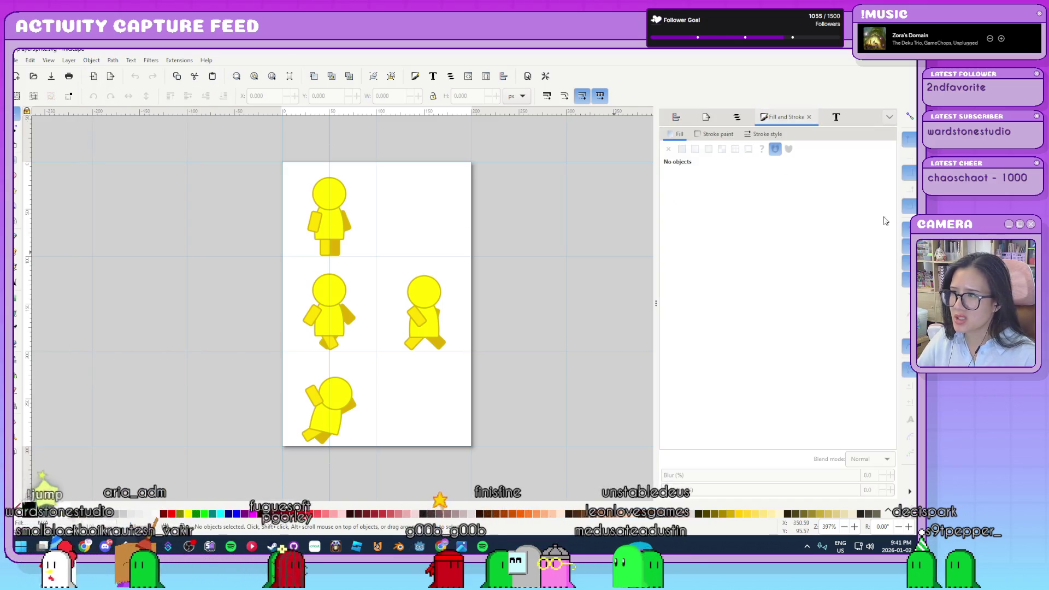
left_click(340, 193)
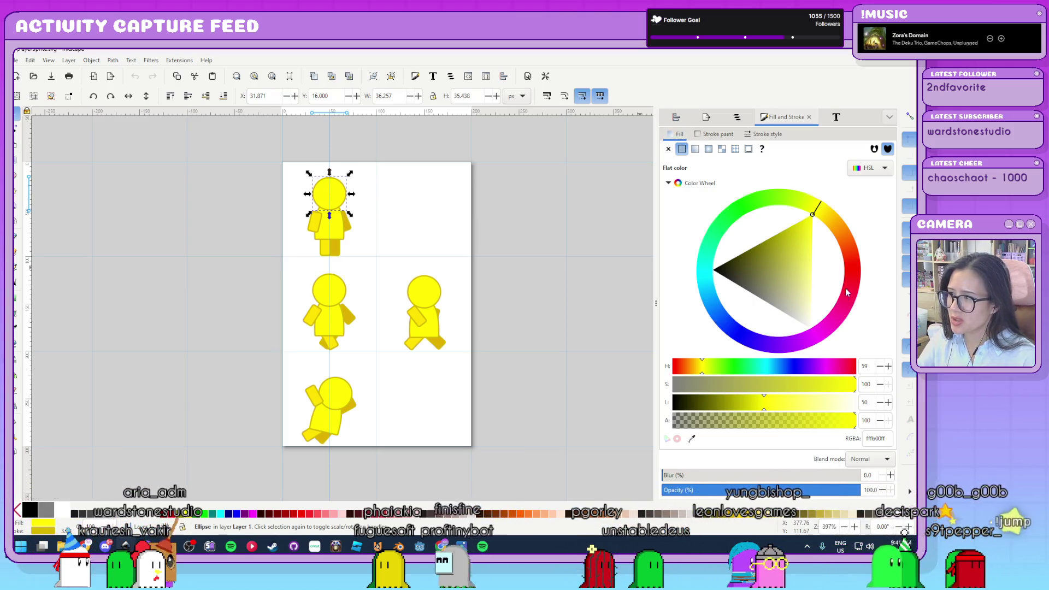
mouse_move(856, 307)
left_mouse_down()
mouse_move(781, 350)
mouse_move(747, 350)
mouse_move(786, 356)
left_mouse_up()
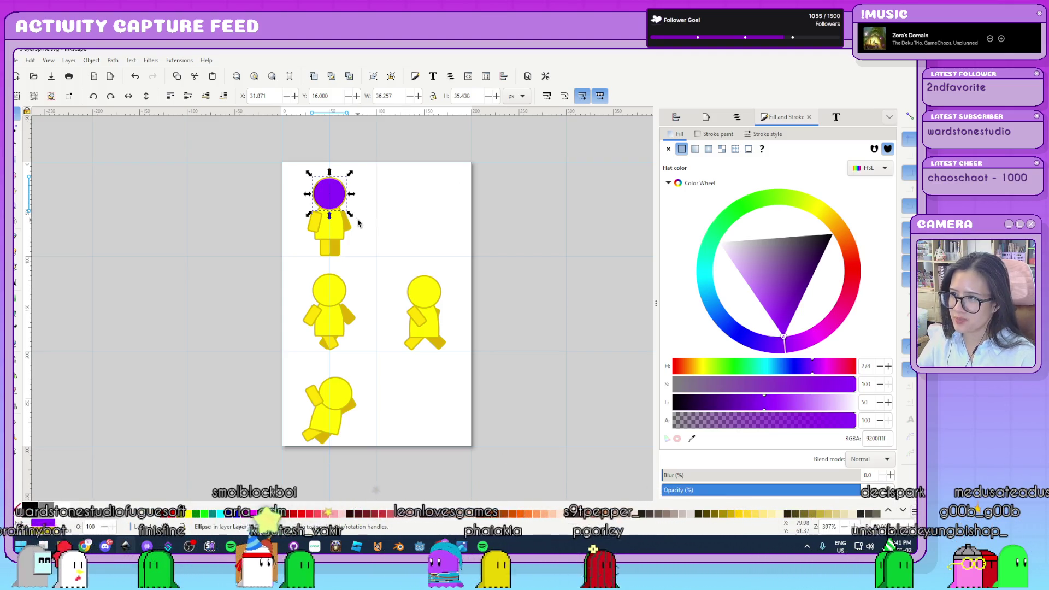
left_click(719, 135)
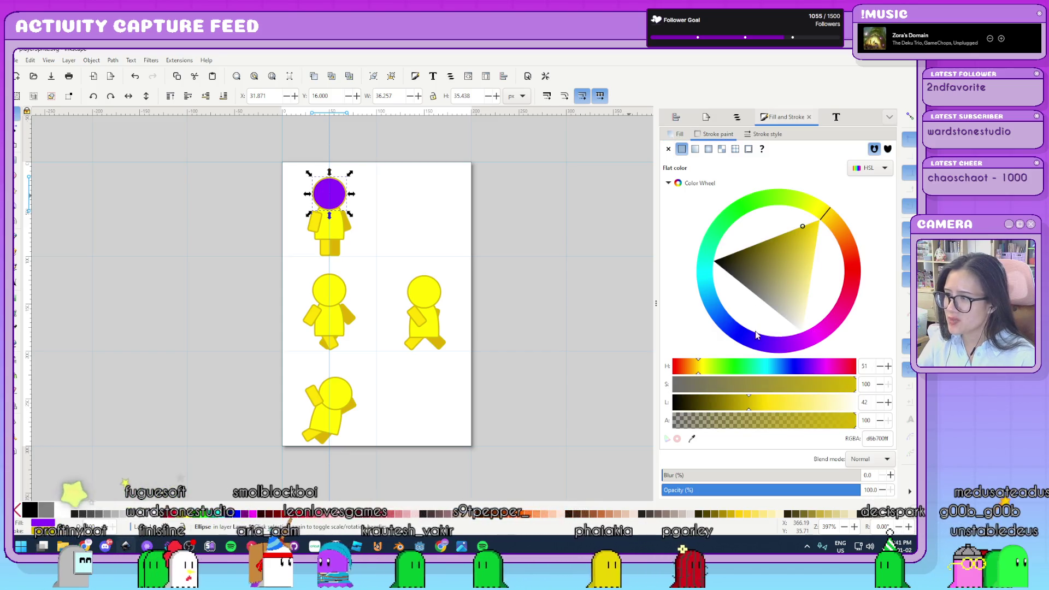
left_click(765, 348)
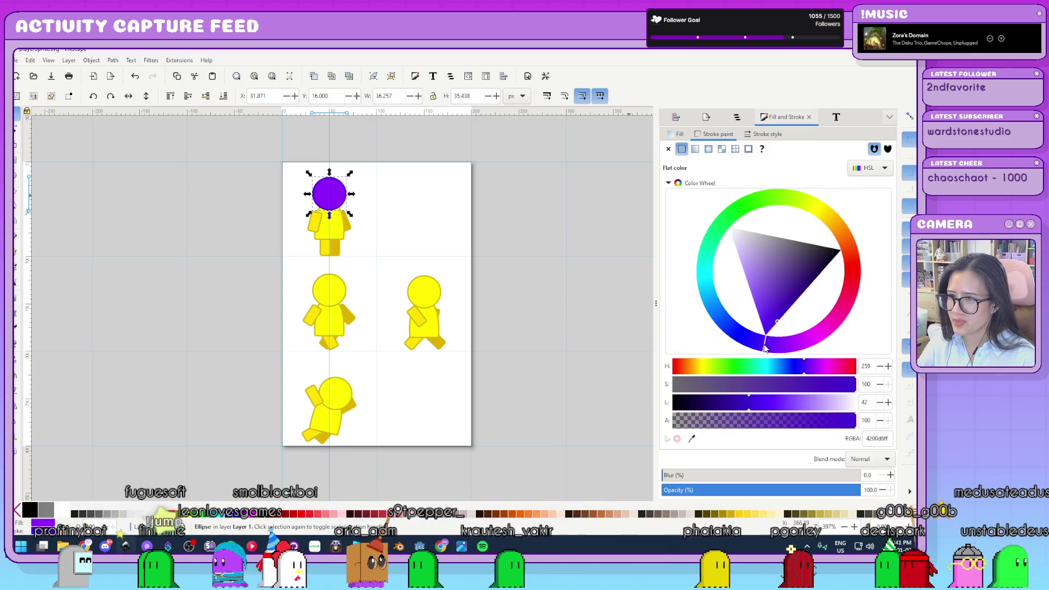
Select the purple head together with the top body and the other figures' parts
left_click(497, 239)
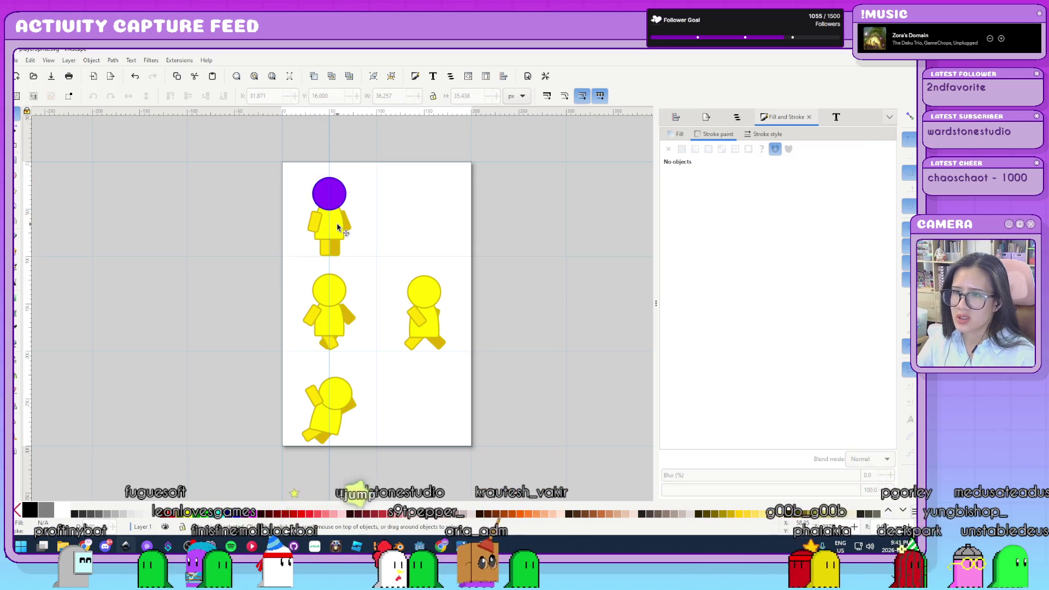
left_click(339, 228)
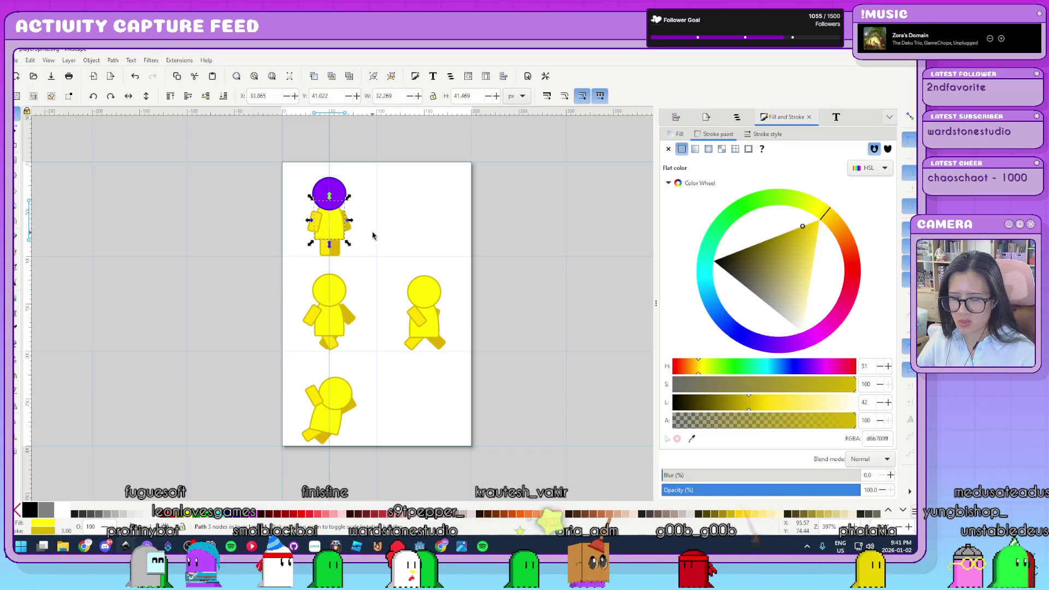
left_click(341, 186)
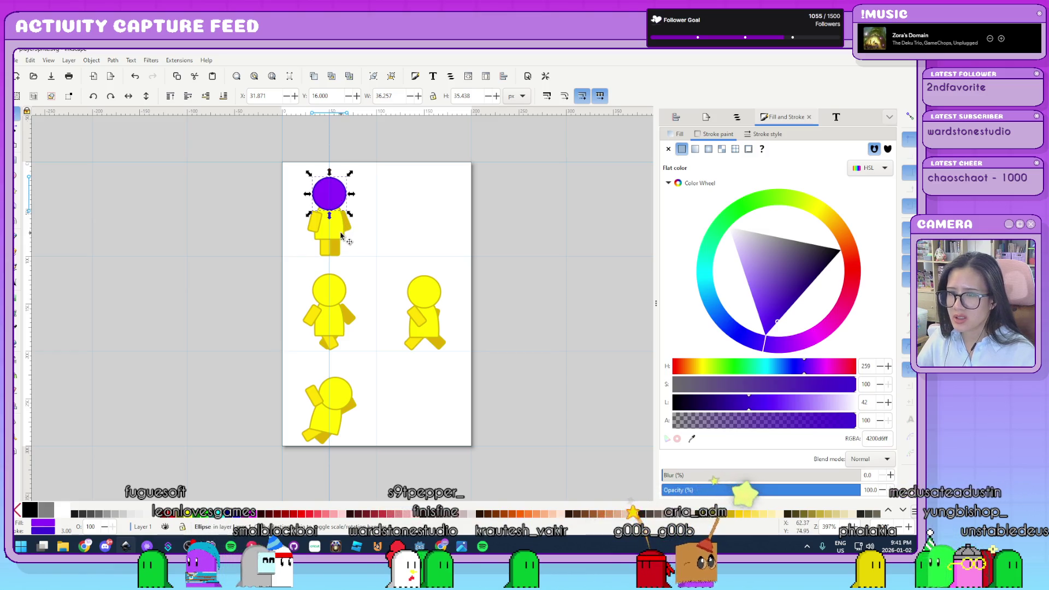
left_click(339, 235, "shift")
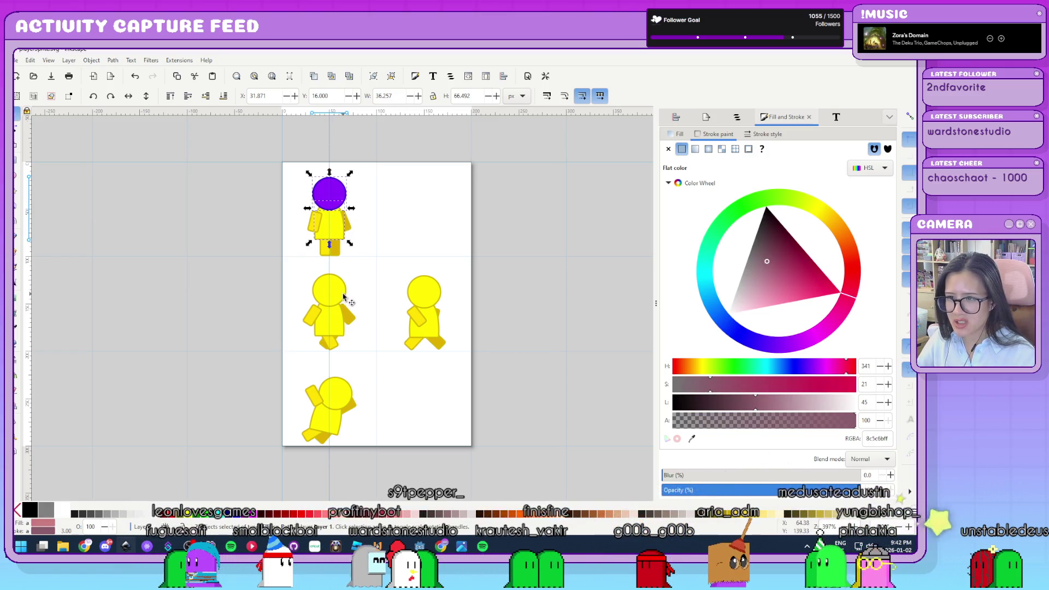
left_click(343, 297, "shift")
left_click(424, 290, "shift")
Add the other figures' heads and bodies to the selection and give them a lavender fill
left_click(436, 317, "shift")
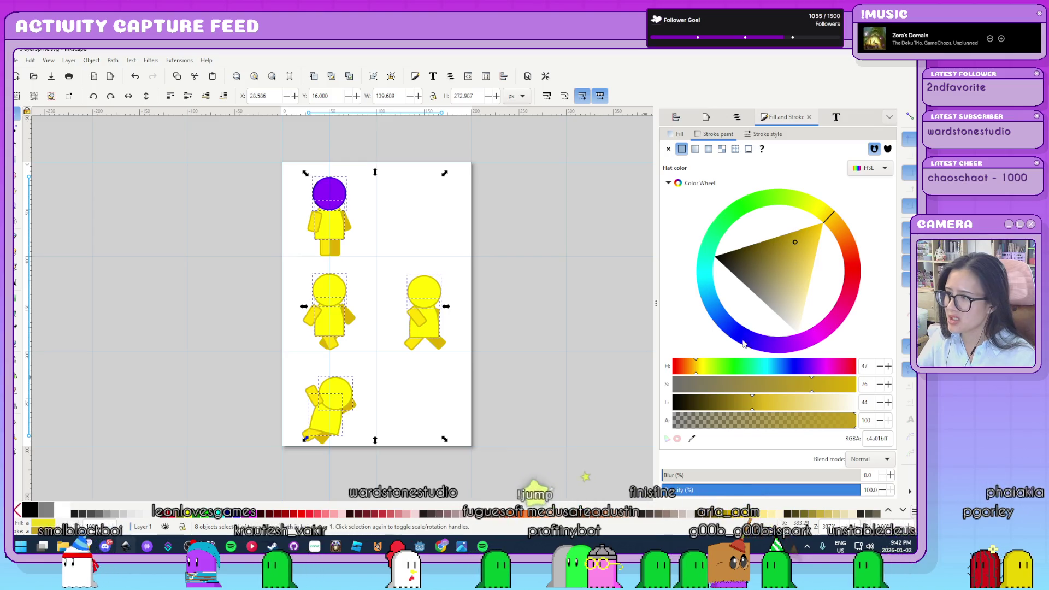
left_click(773, 350)
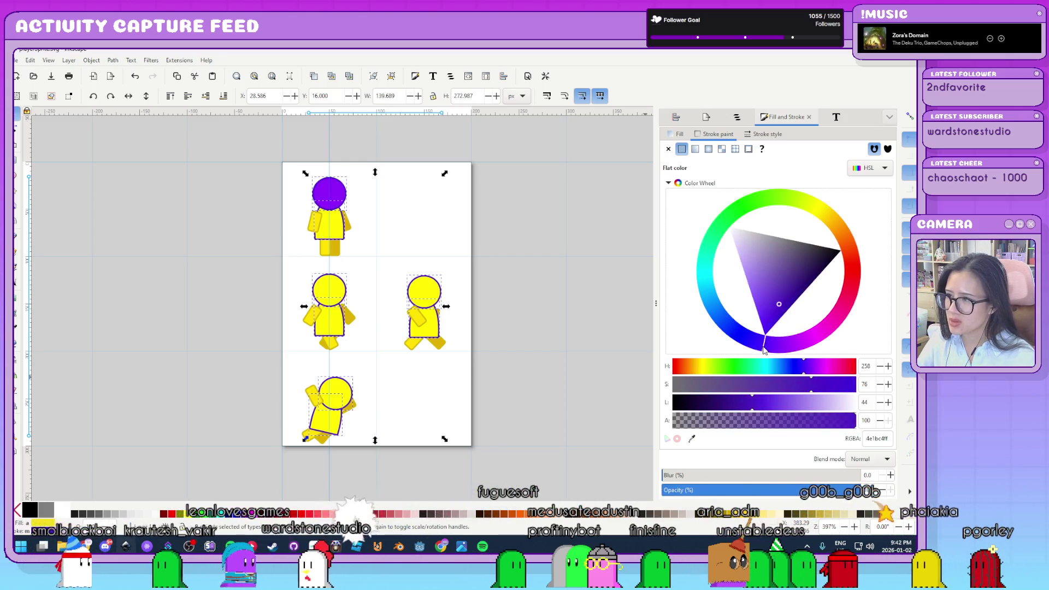
key("ctrl+z")
left_click(677, 135)
left_click(782, 351)
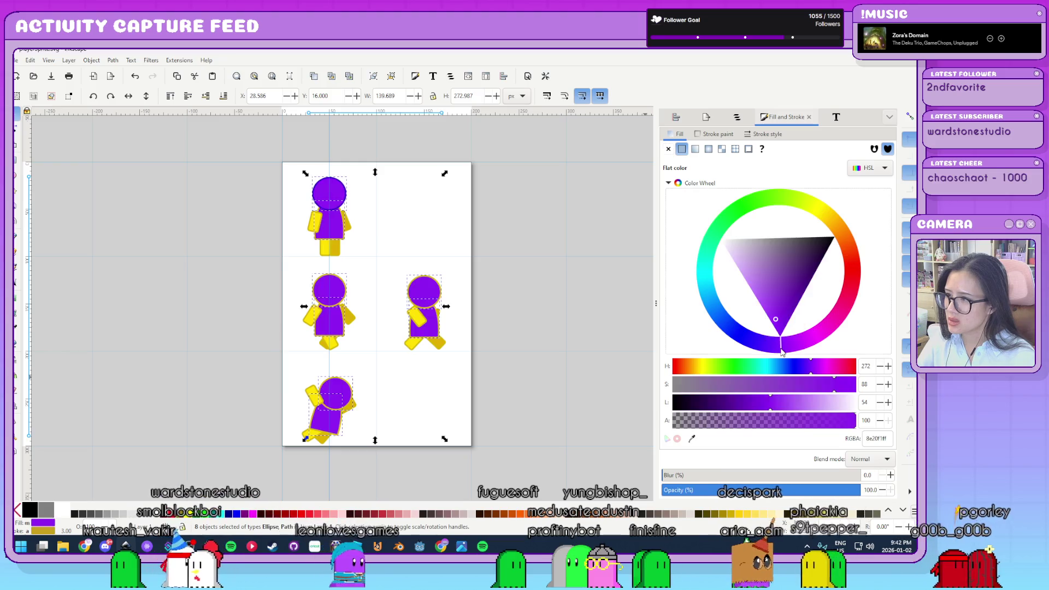
left_click(767, 346)
left_click(762, 305)
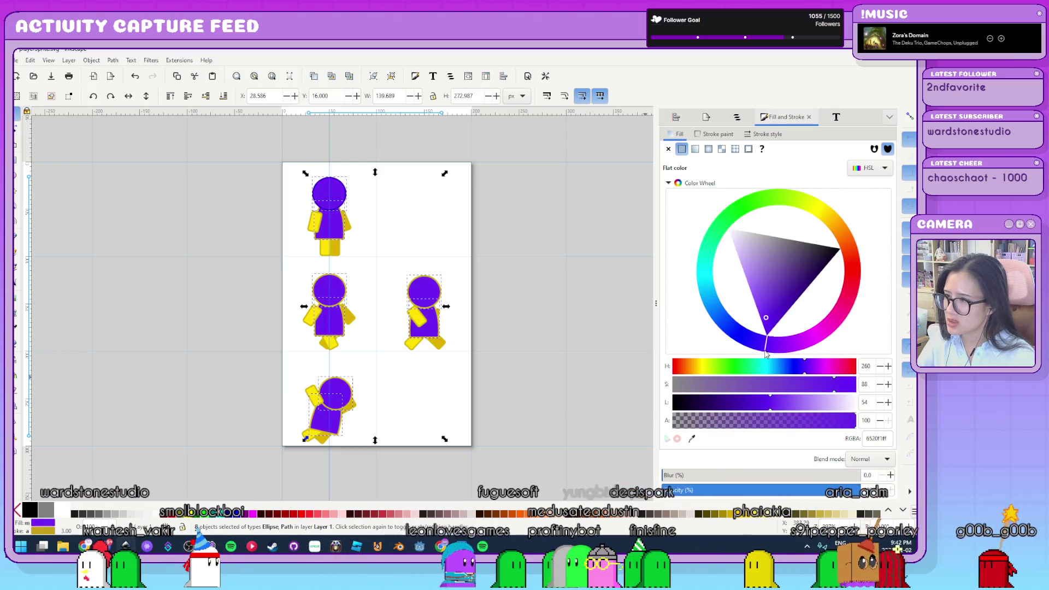
left_click(742, 269)
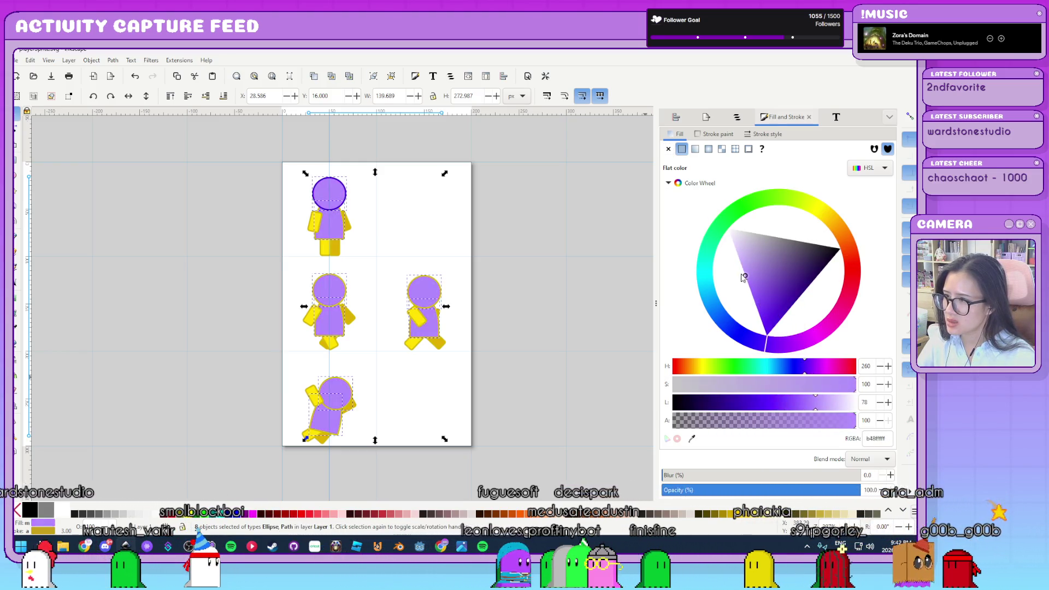
left_click(772, 346)
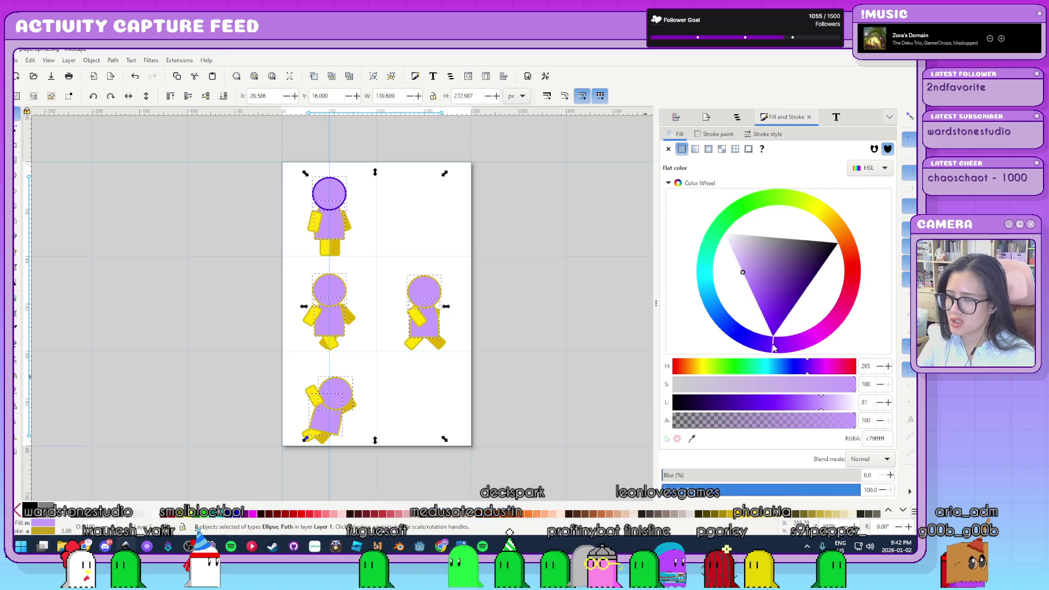
left_click(751, 272)
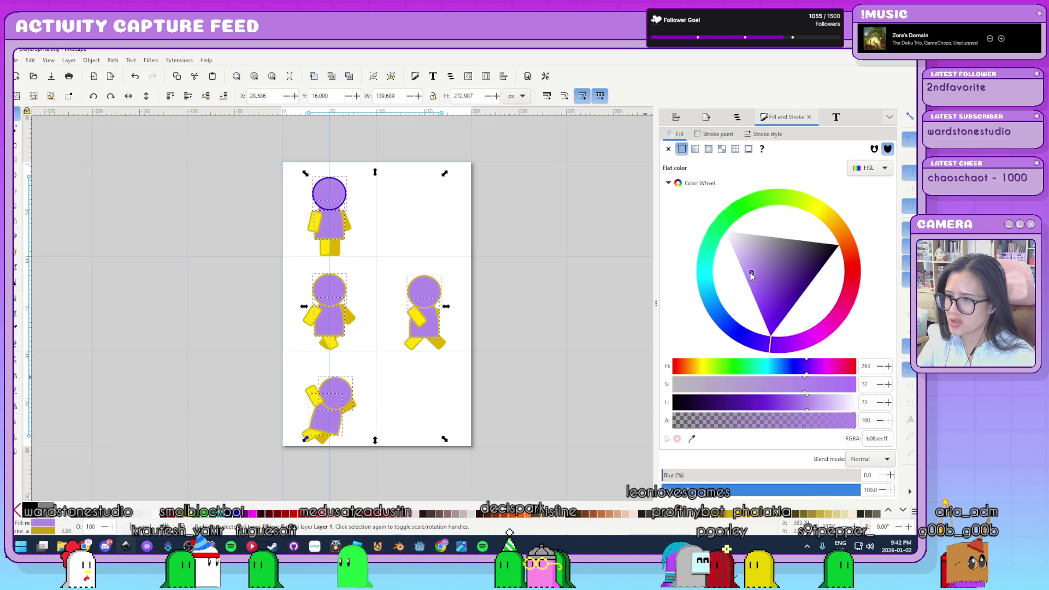
left_click(746, 264)
left_click(748, 270)
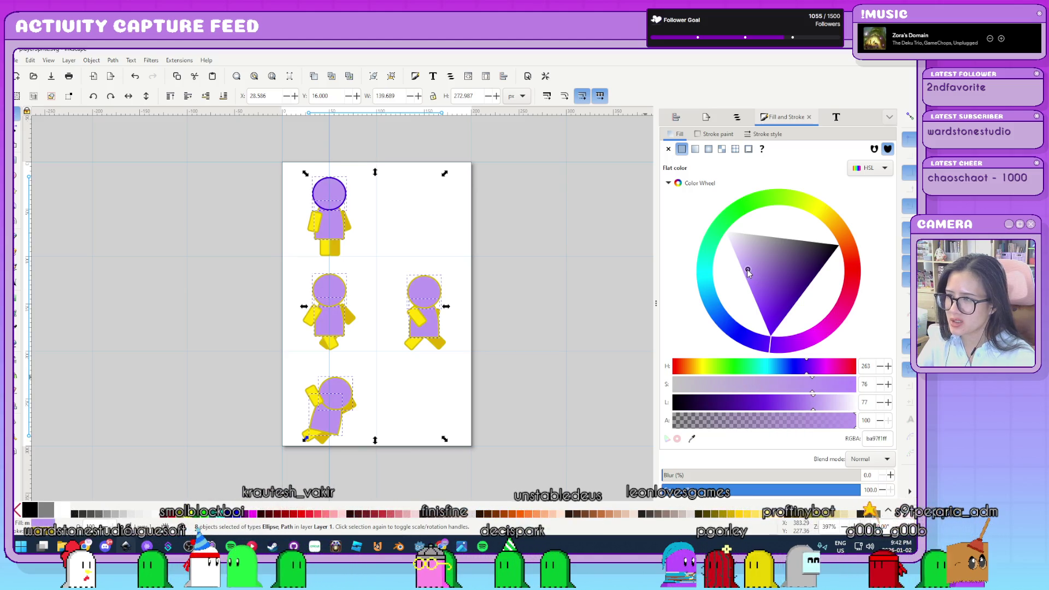
Give the selected heads and bodies a bright, light purple outline, then deselect
left_click(715, 134)
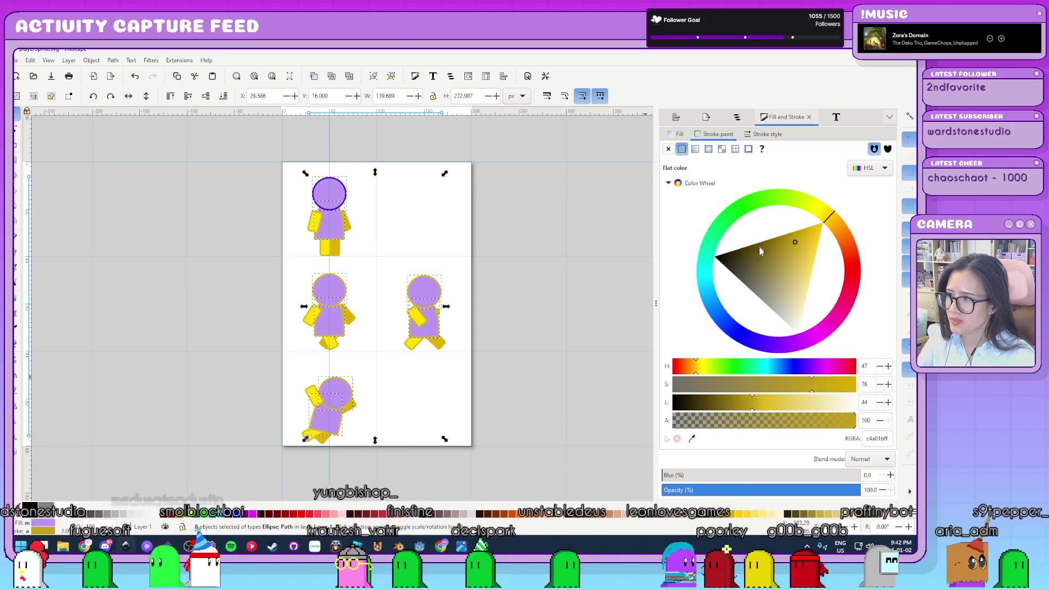
left_click(780, 367)
left_click(801, 367)
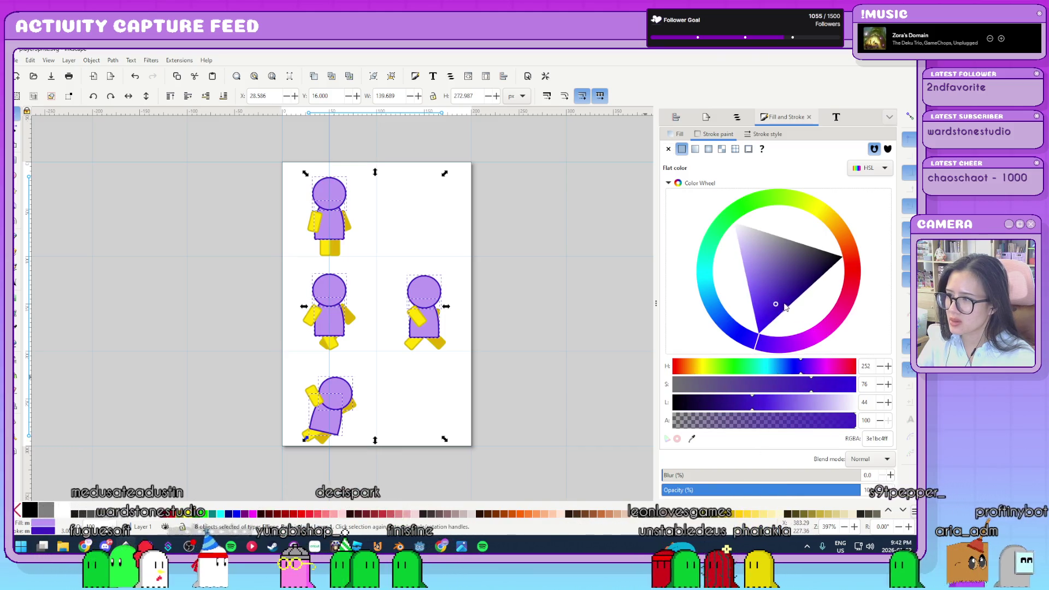
left_click_drag(781, 305, 724, 293)
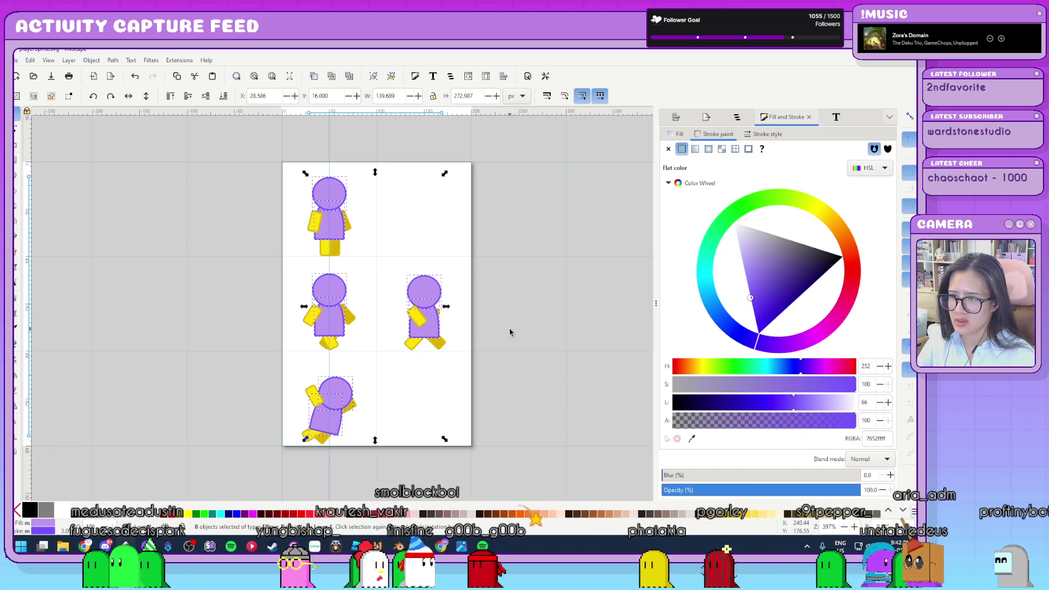
key("Escape")
Select the front yellow arm and leg rectangles and fill them with the body's light purple
left_click(313, 228)
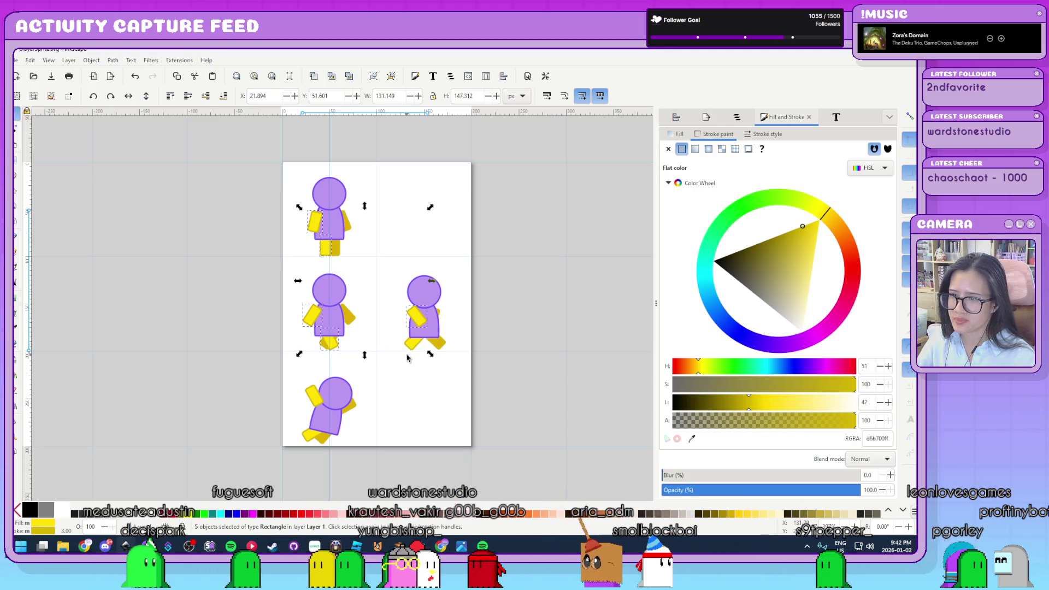
left_click(316, 405, "shift")
left_click(313, 435, "shift")
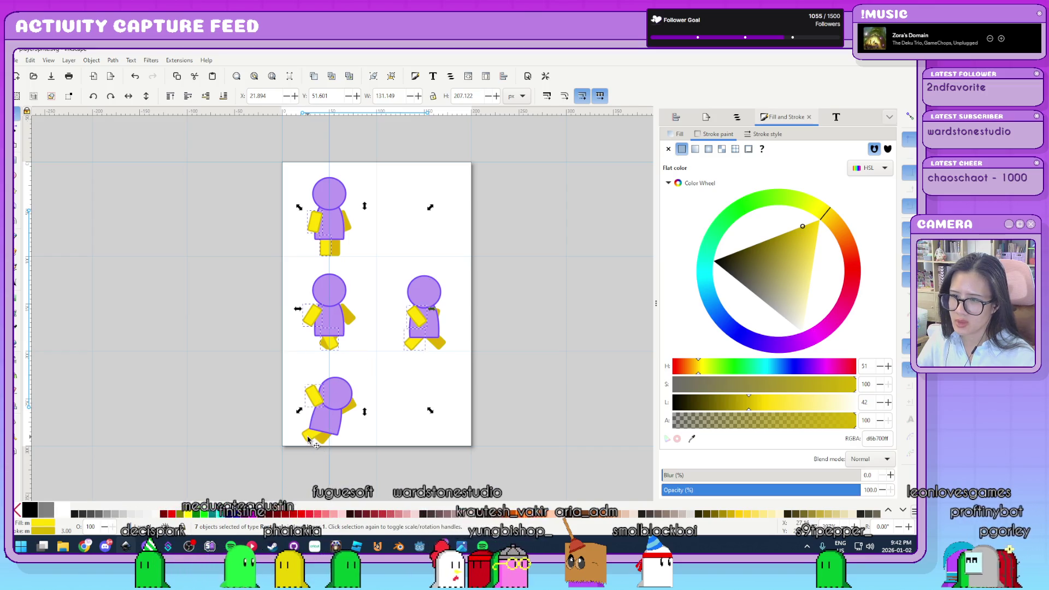
left_click(678, 134)
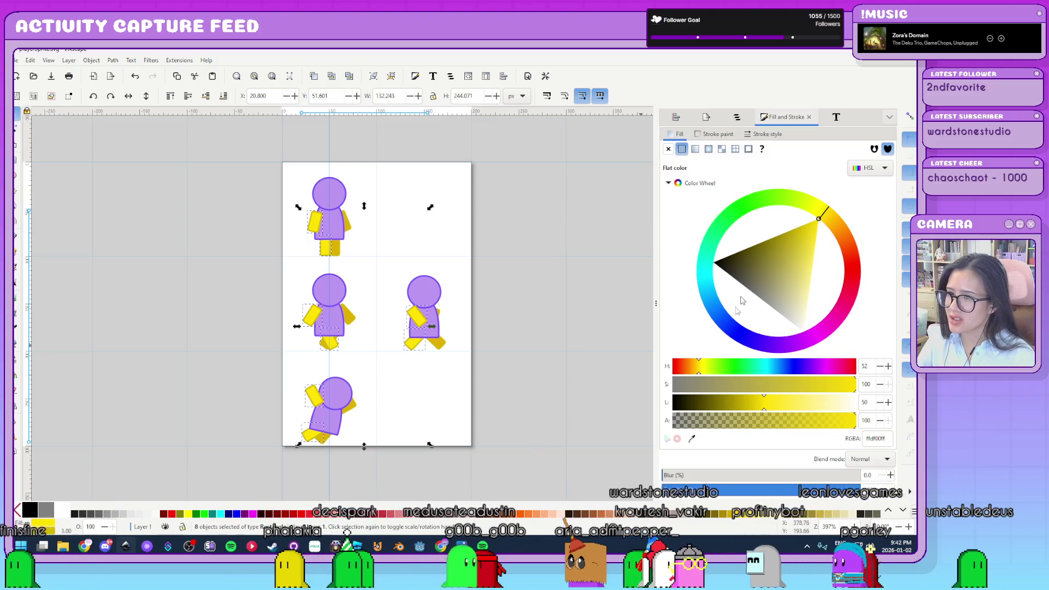
left_click_drag(784, 347, 764, 353)
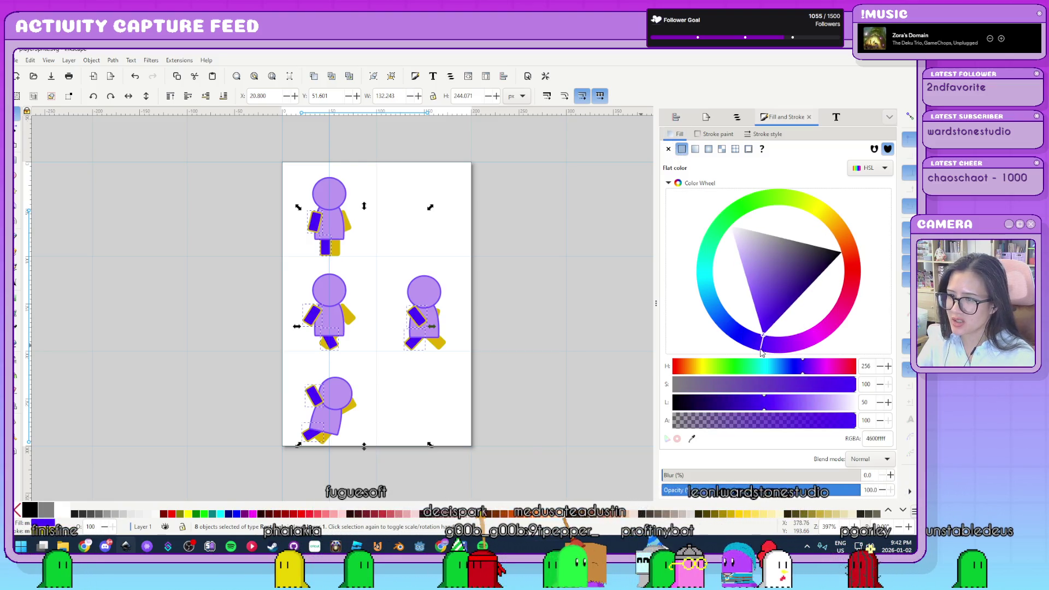
left_click(692, 439)
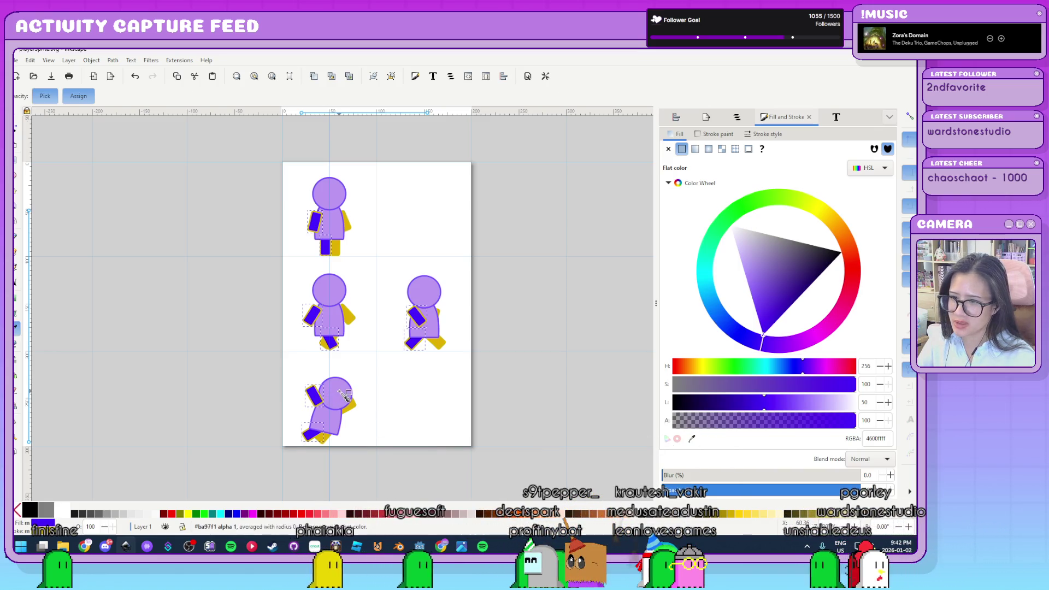
left_click(341, 392)
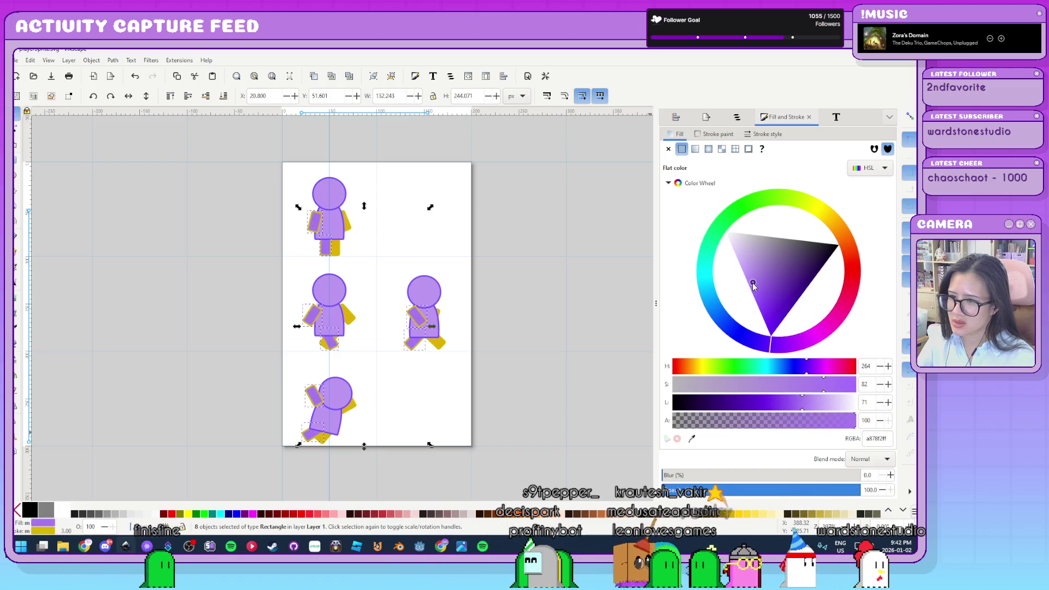
left_click_drag(753, 286, 750, 278)
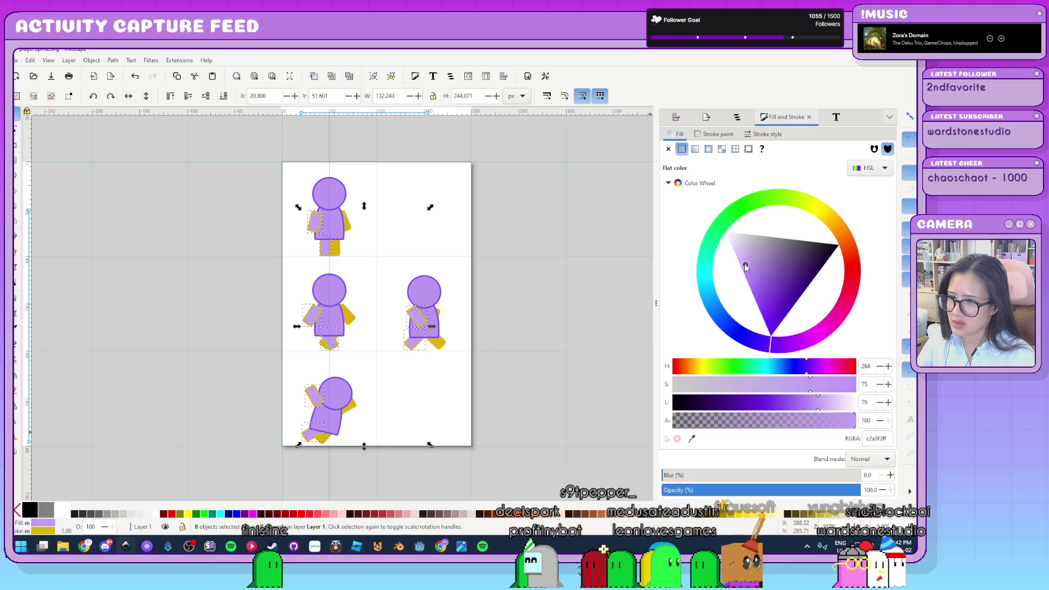
Give the front limbs the head's opaque purple outline using the Dropper
left_click(718, 135)
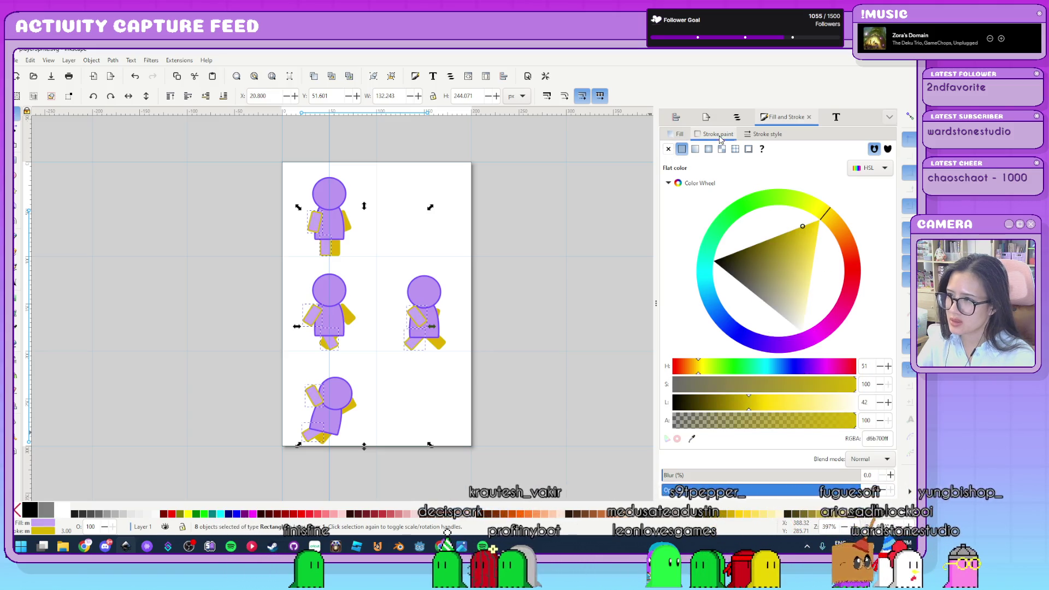
left_click(346, 285, "shift")
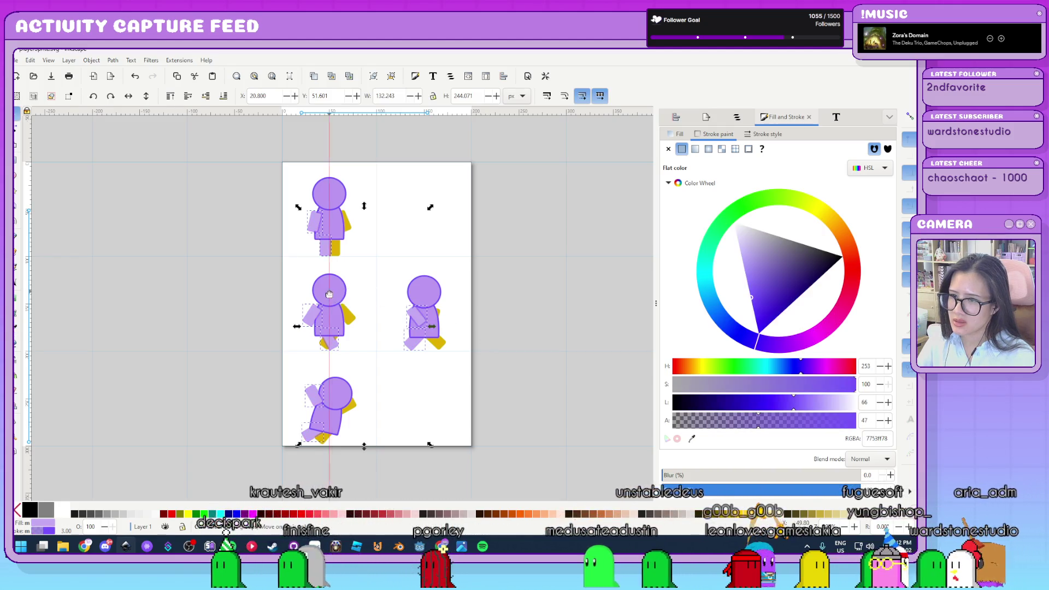
scroll(329, 294, "up", 5)
key("d")
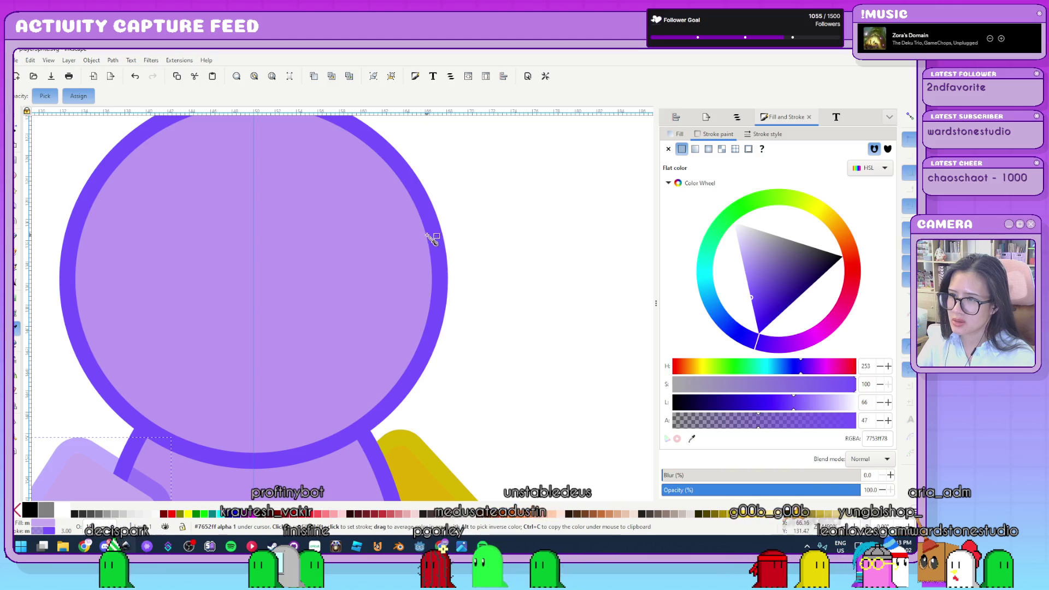
left_click(429, 237, "shift")
scroll(494, 301, "down", 6)
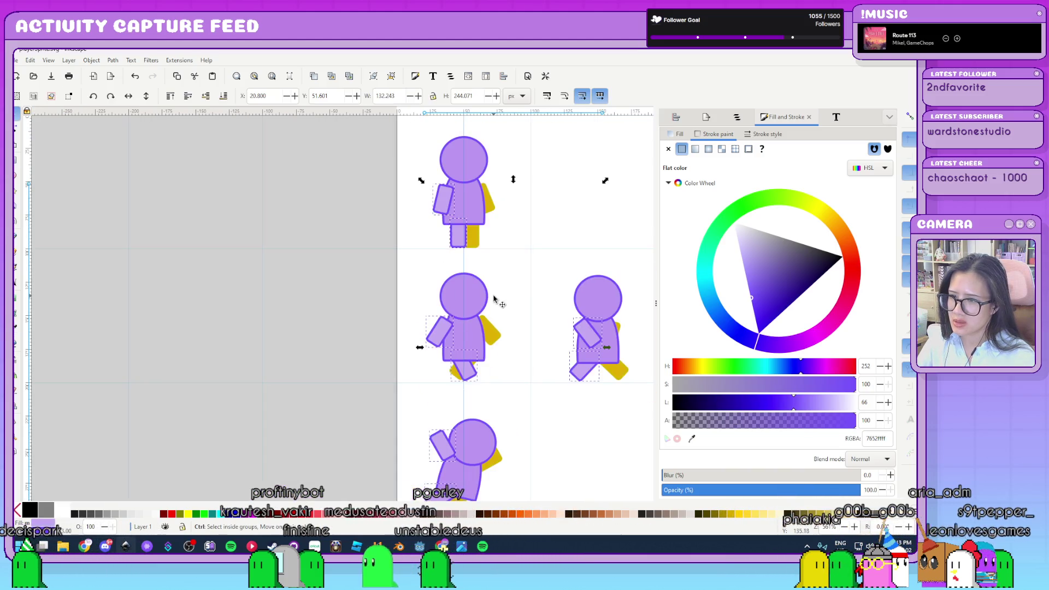
mouse_move(526, 284)
left_mouse_down()
mouse_move(370, 188)
mouse_move(362, 264)
left_mouse_up()
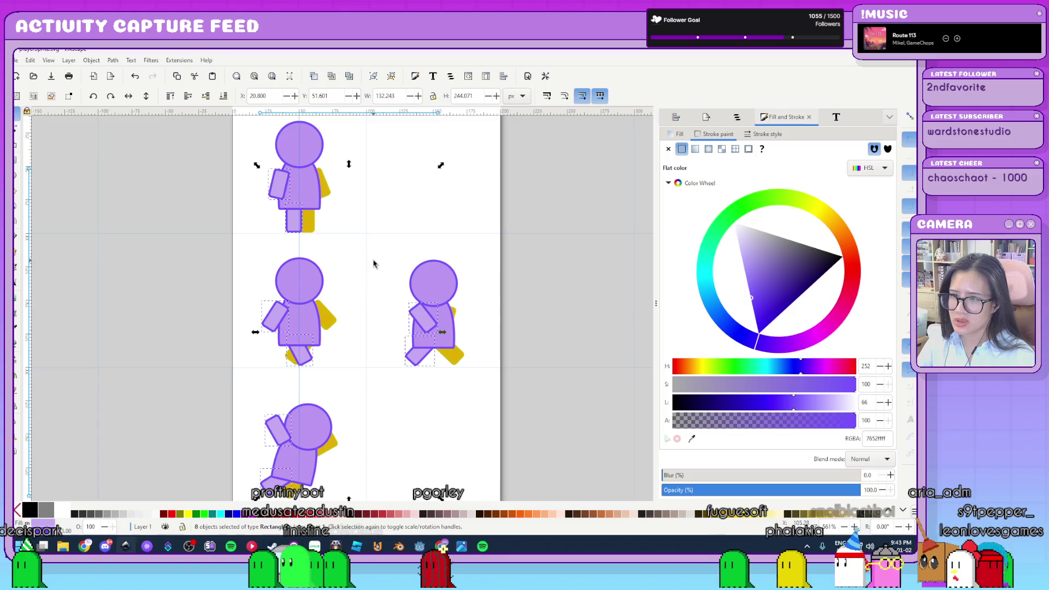
Deselect the recoloured limbs and select the top figure's yellow back leg
left_click(392, 259)
left_click(313, 224)
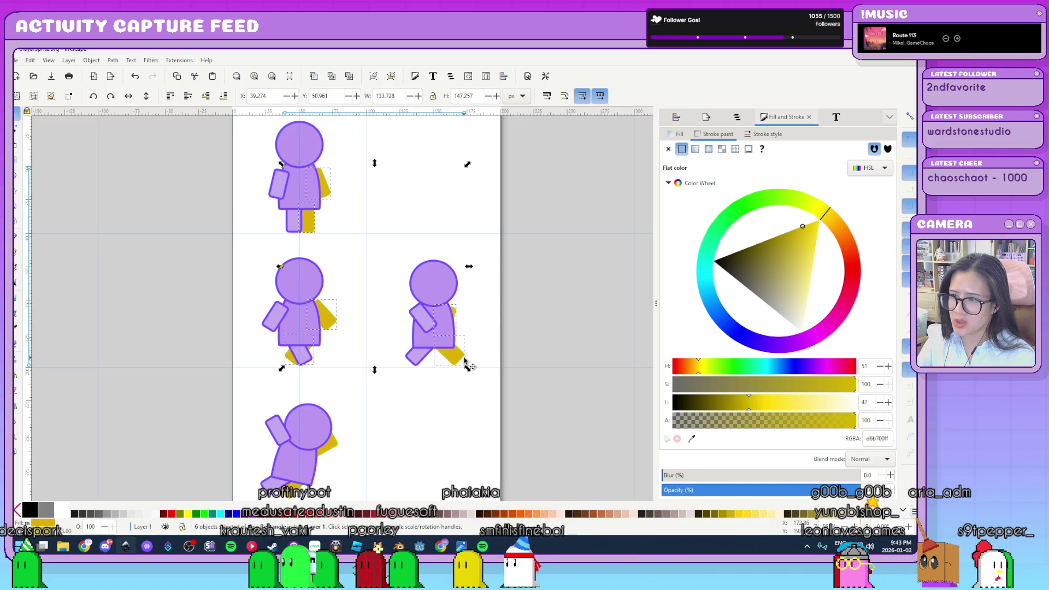
scroll(337, 435, "down", 2)
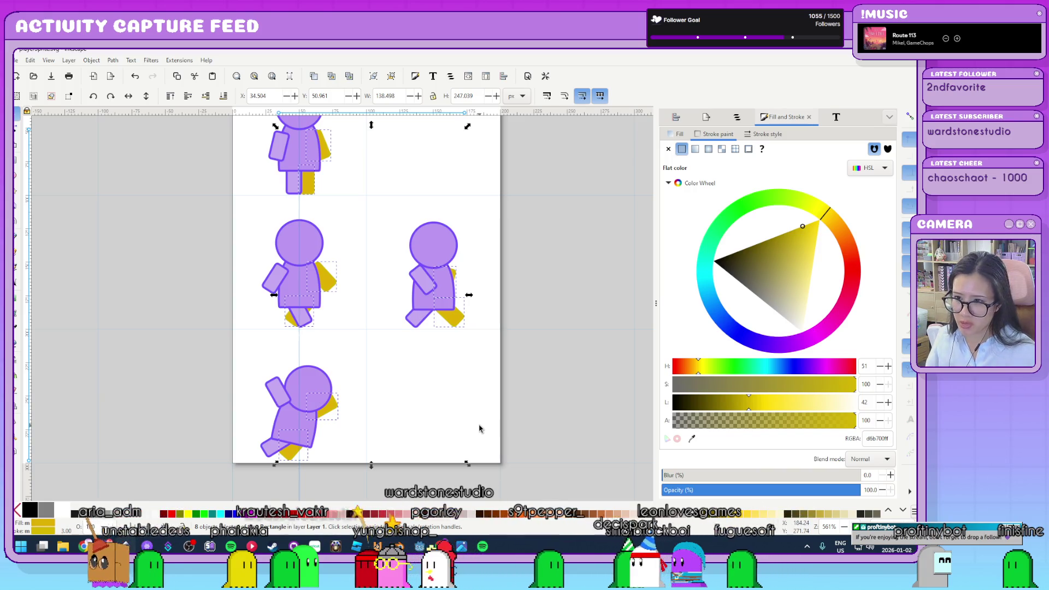
Give the back limbs the head's purple outline and a darker purple fill
left_click(437, 250)
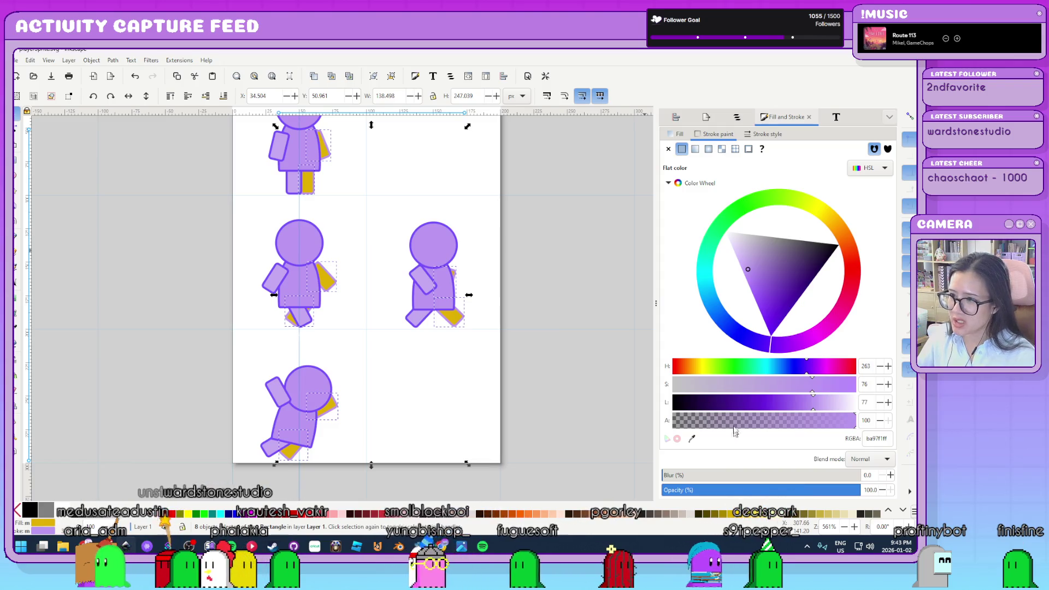
left_click(693, 440)
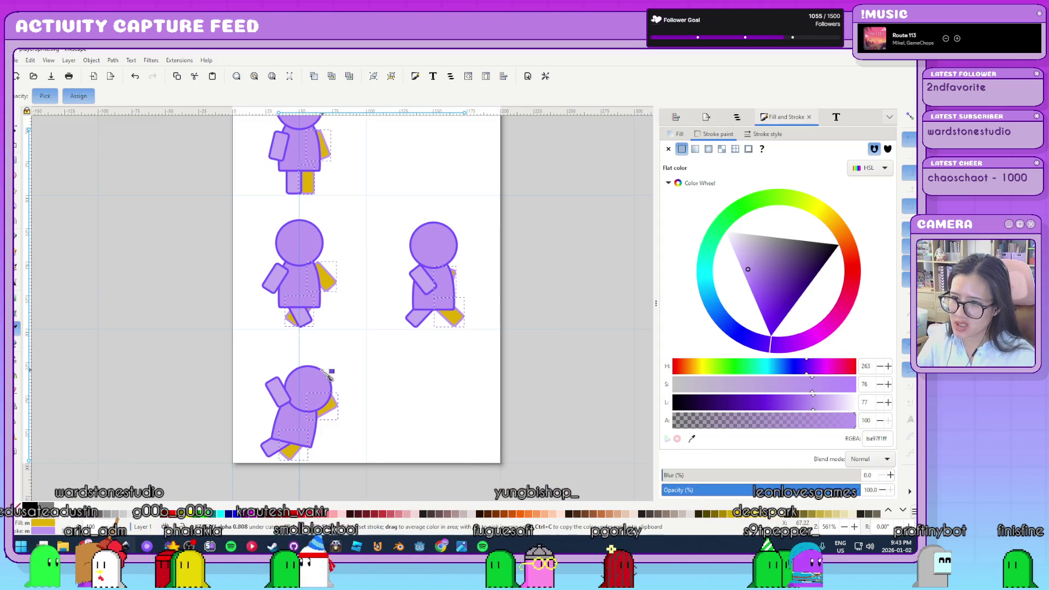
left_click(326, 373)
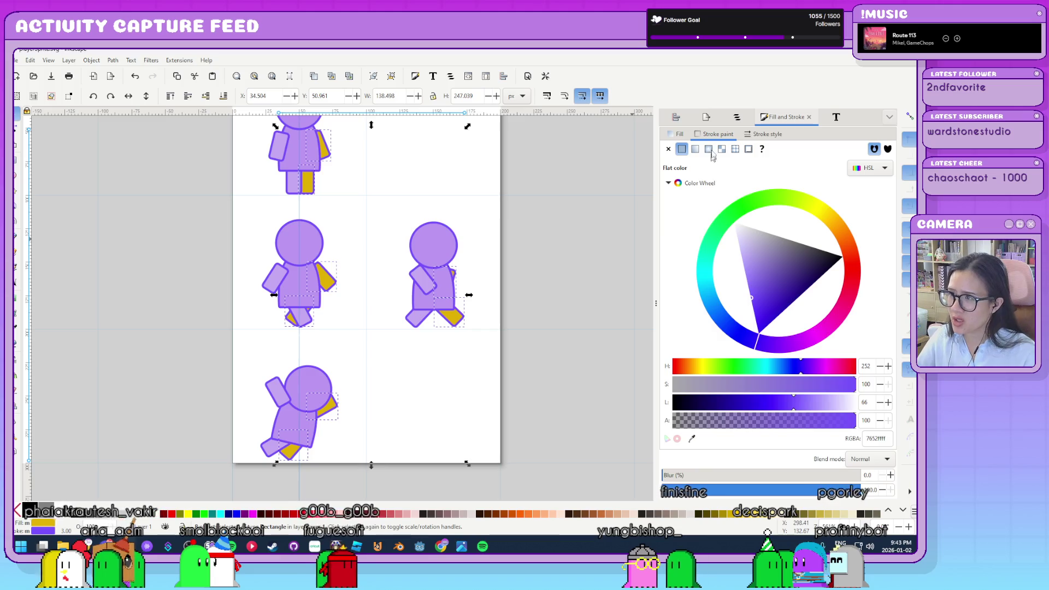
left_click(678, 134)
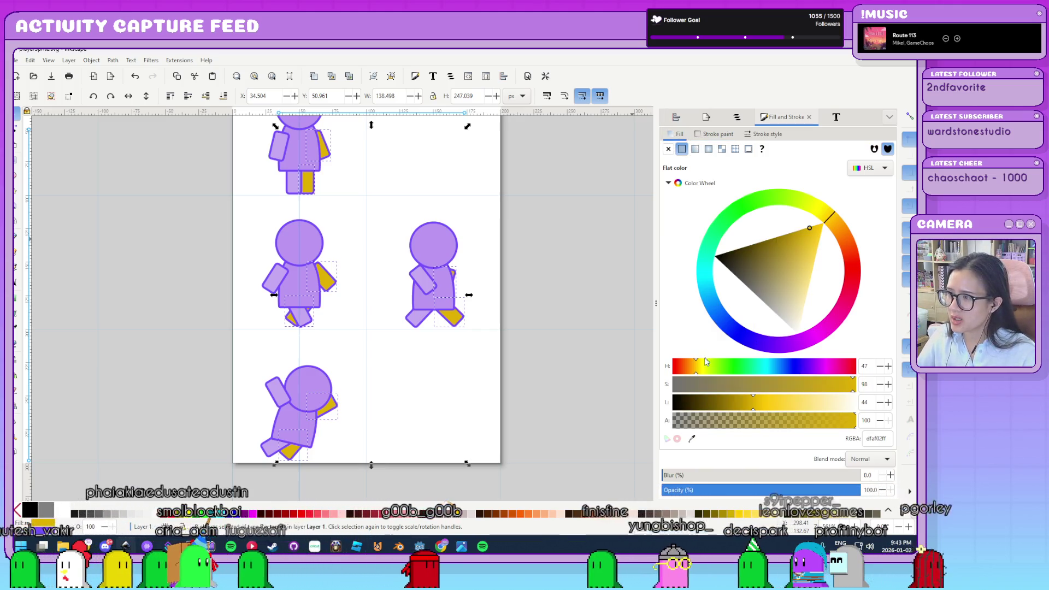
left_click(692, 439)
left_click(432, 284)
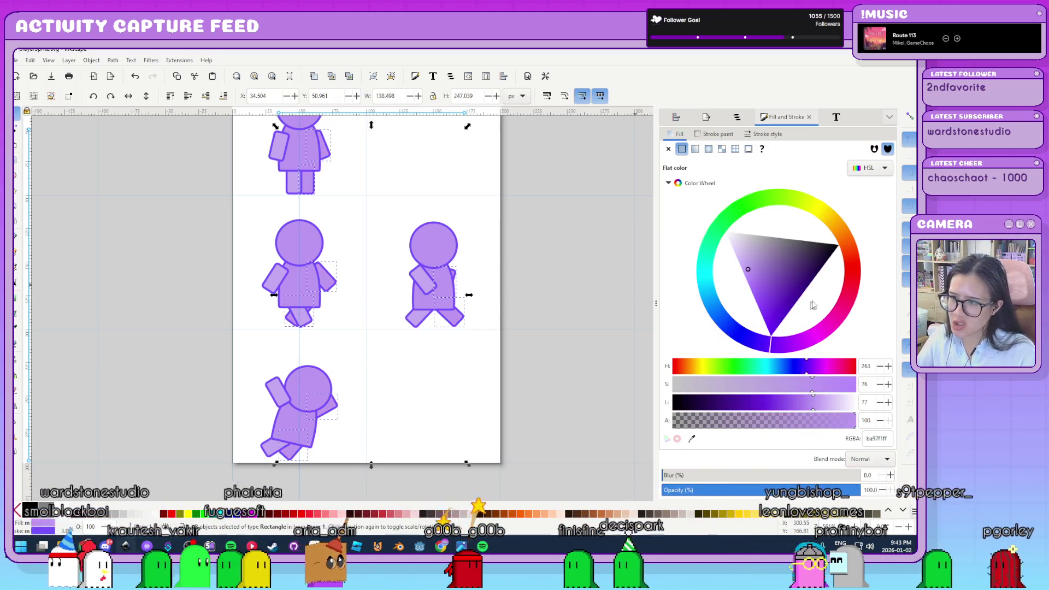
left_click(751, 293)
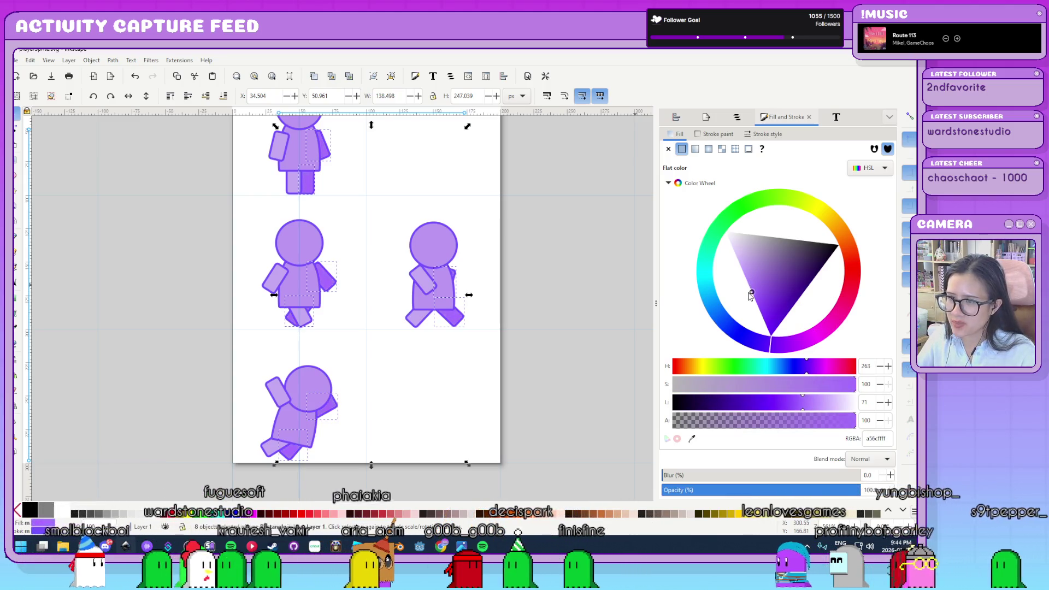
Deselect, save the sprite drawing, and switch back to Godot
left_click(529, 394)
scroll(529, 394, "down", 3)
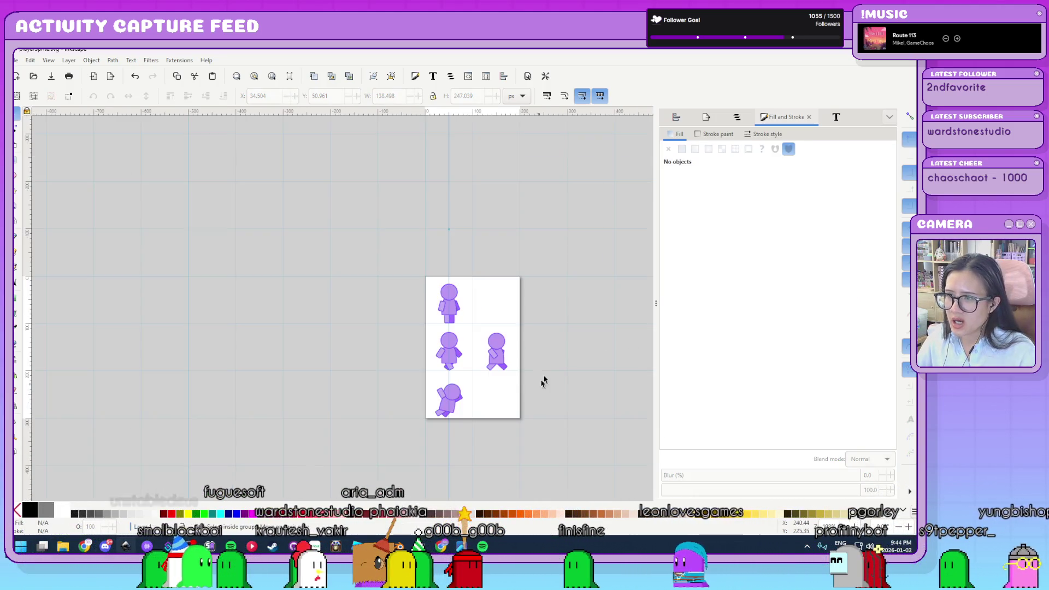
scroll(543, 381, "up", 3)
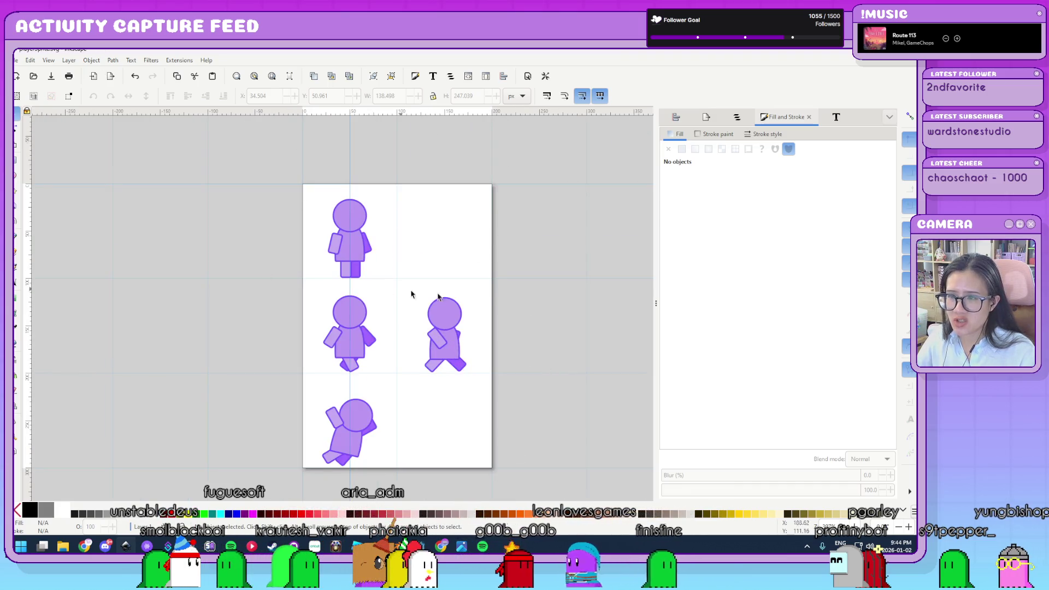
left_click(17, 60)
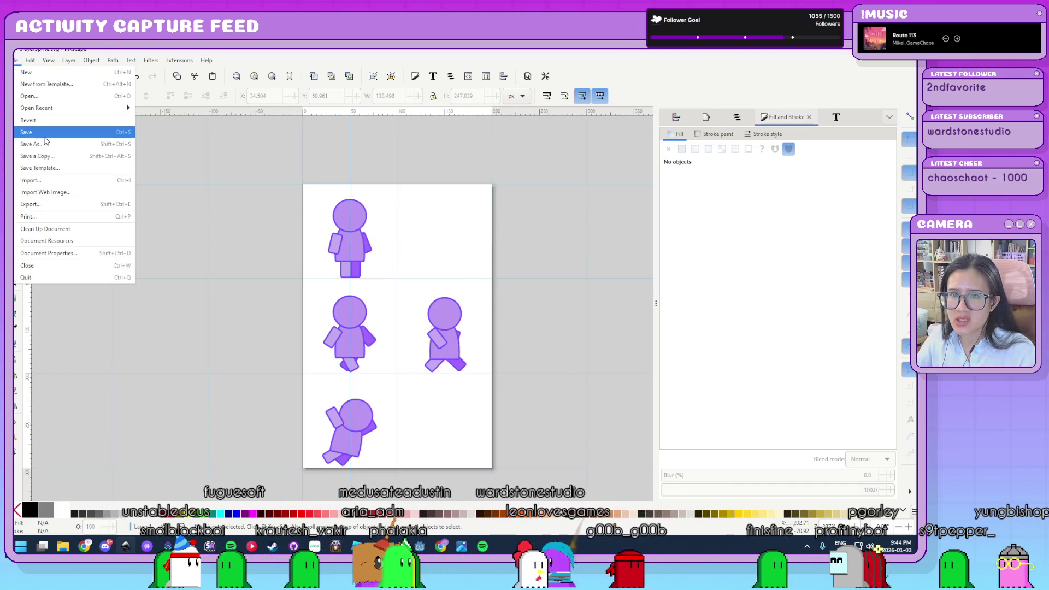
left_click(43, 134)
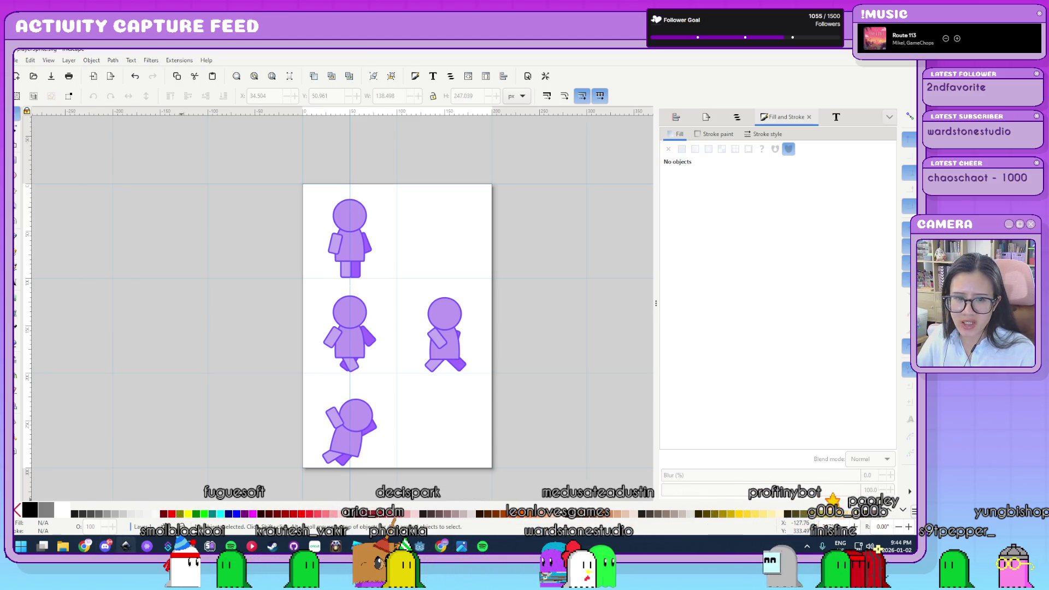
key("alt+Tab")
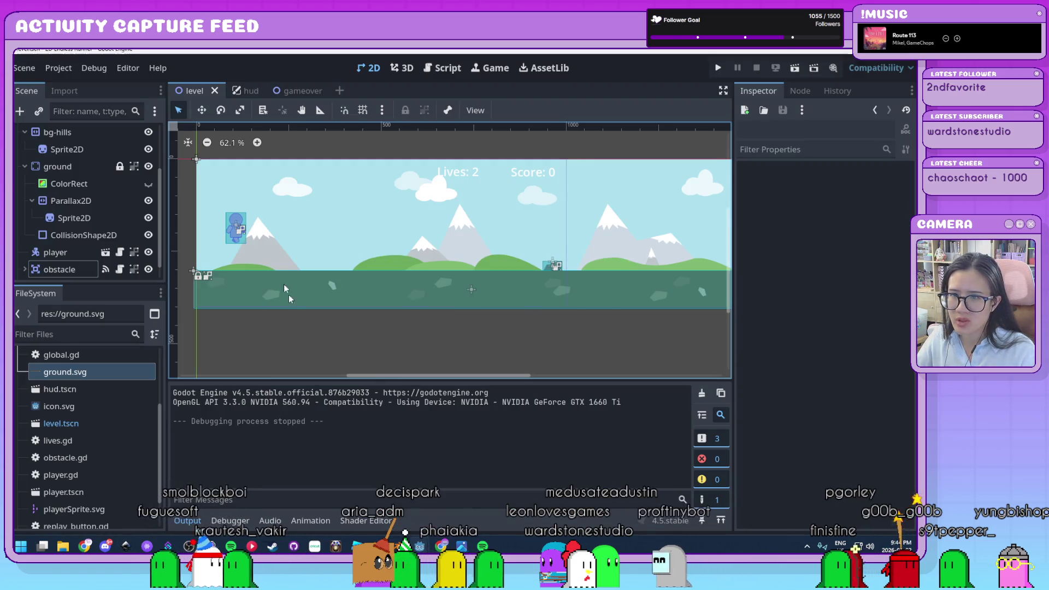
scroll(237, 222, "up", 8)
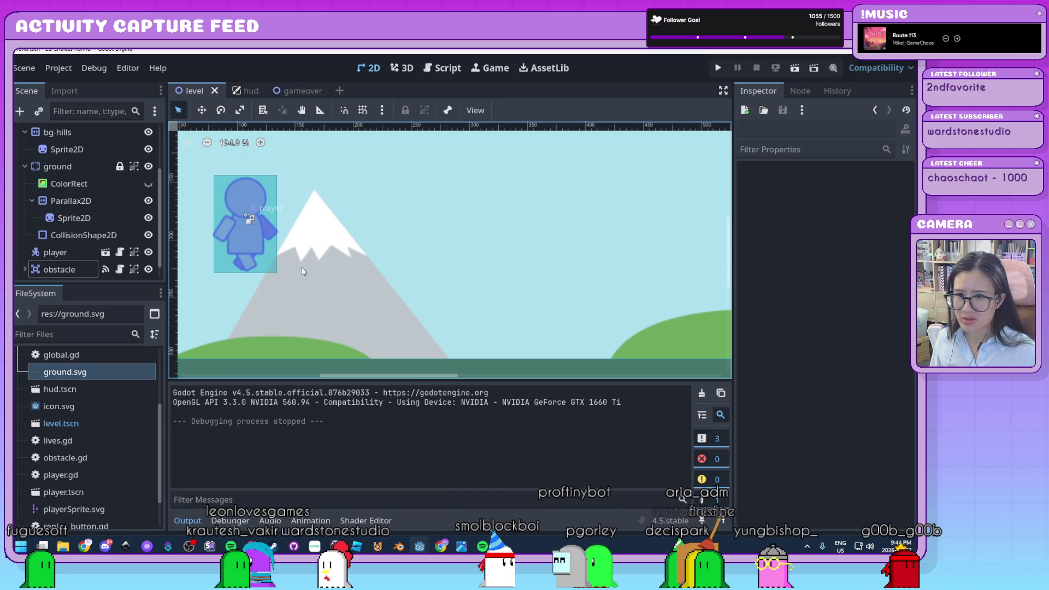
scroll(303, 266, "down", 5)
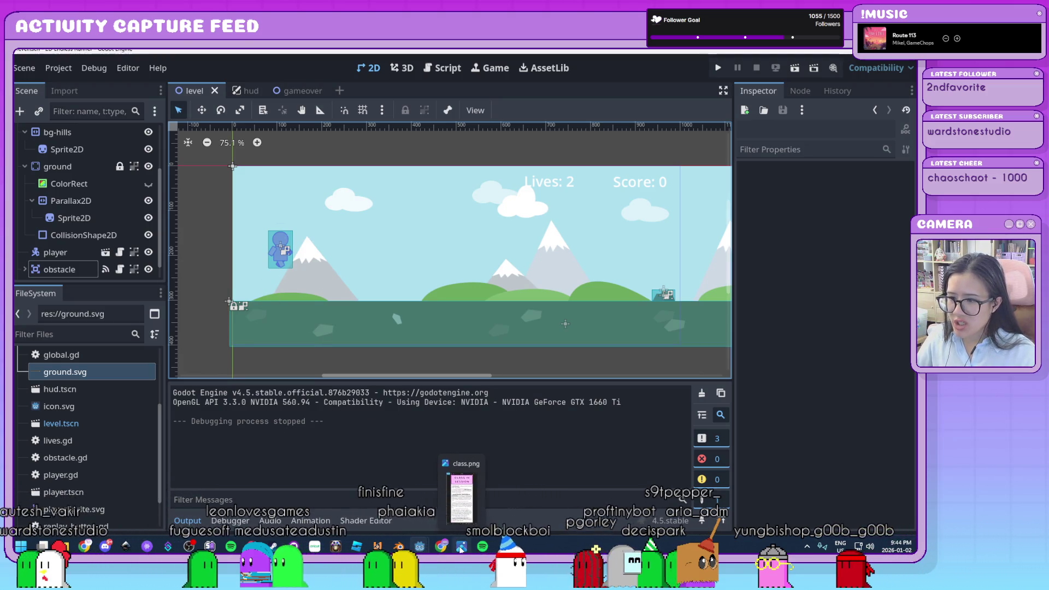
left_click(125, 545)
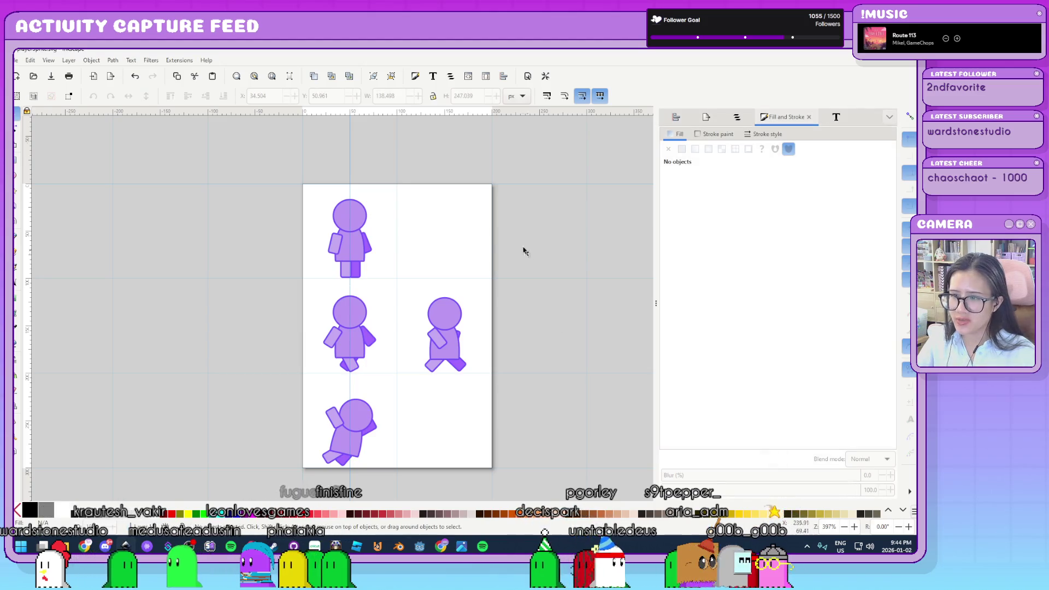
scroll(397, 282, "up", 5)
scroll(397, 283, "up", 1)
scroll(310, 270, "down", 5)
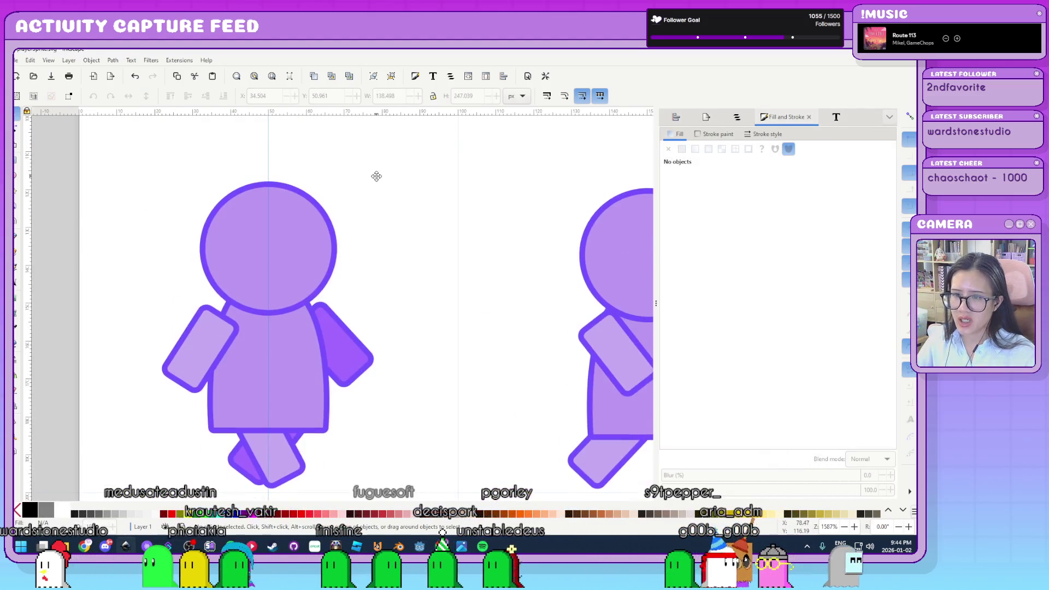
left_click(314, 391)
left_click(369, 363)
key("r")
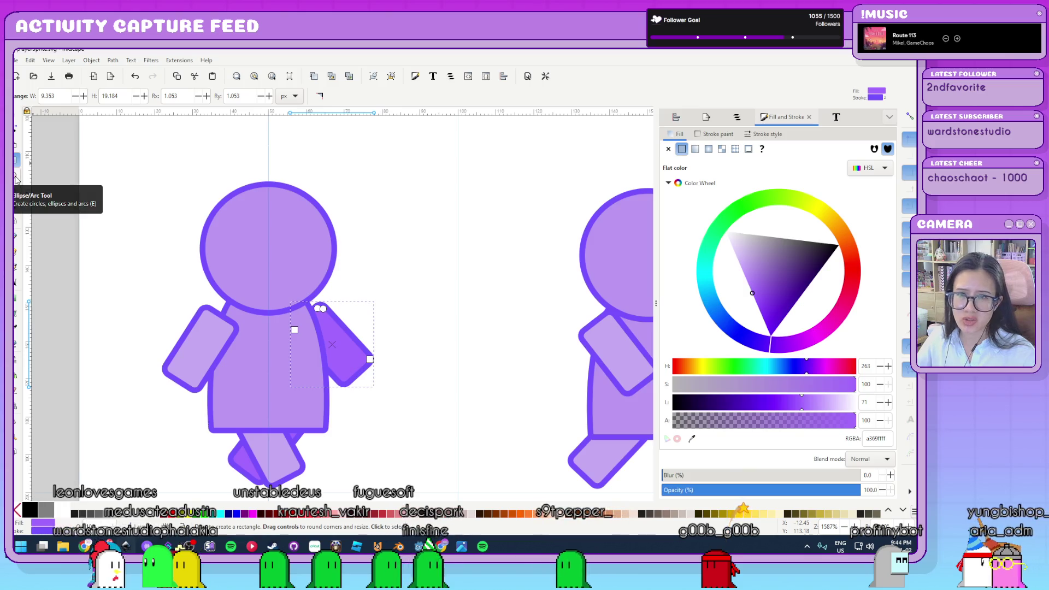
mouse_move(371, 361)
left_mouse_down()
mouse_move(461, 321)
mouse_move(447, 406)
left_mouse_up()
key("ctrl+z")
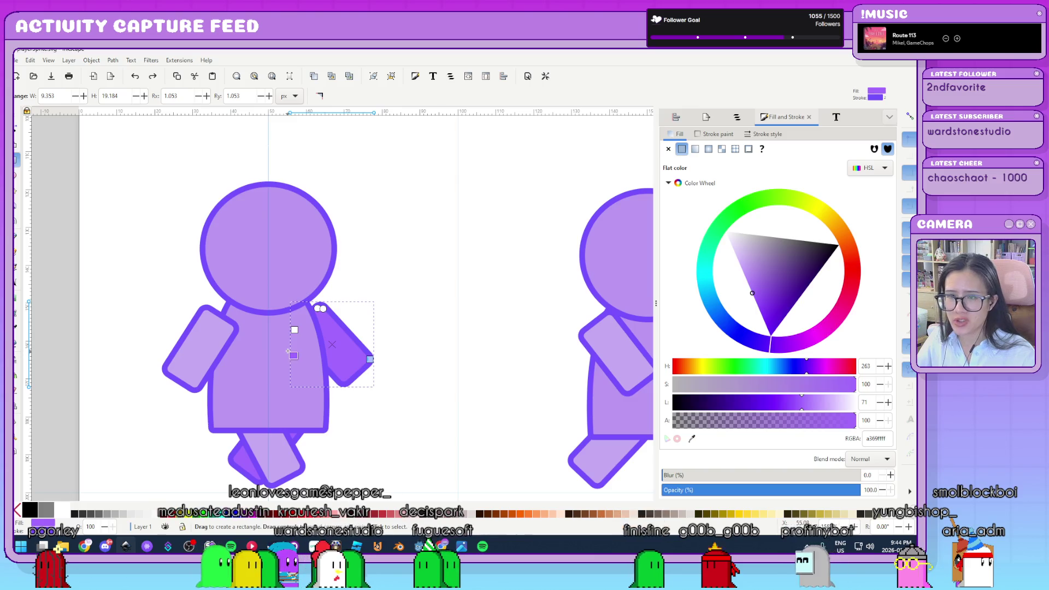
key("s")
left_click(322, 419)
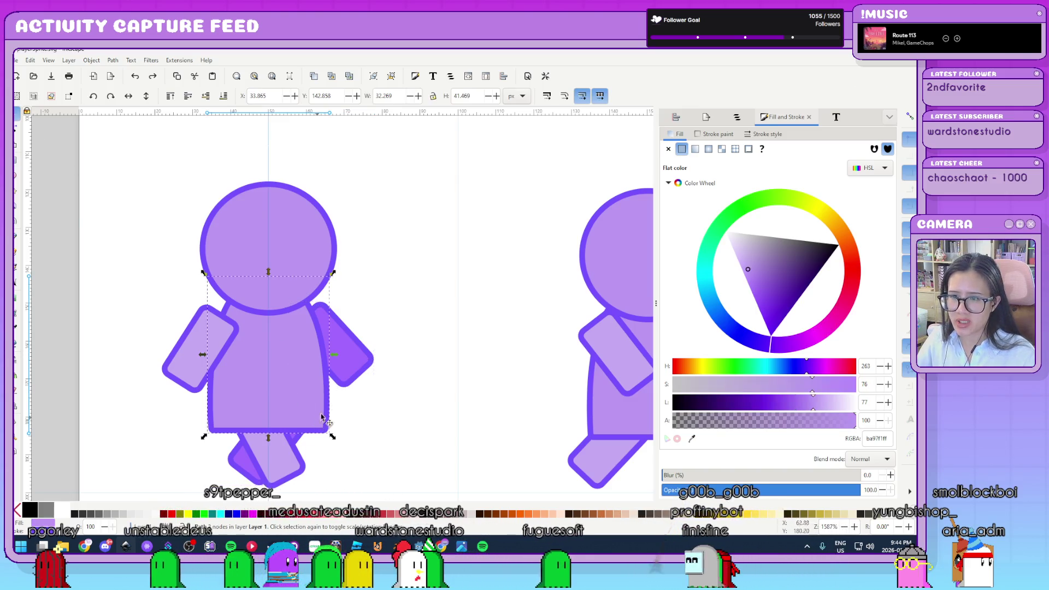
key("n")
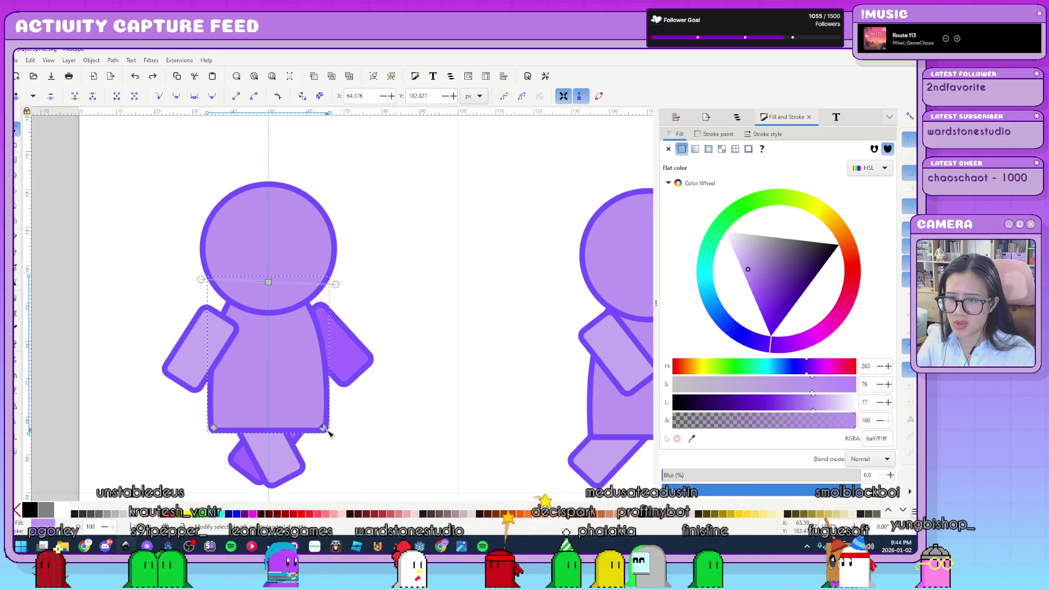
mouse_move(325, 421)
left_mouse_down()
mouse_move(367, 424)
mouse_move(339, 430)
mouse_move(407, 459)
mouse_move(323, 428)
left_mouse_up()
mouse_move(336, 354)
left_mouse_down()
mouse_move(383, 356)
mouse_move(306, 357)
mouse_move(438, 363)
mouse_move(305, 352)
left_mouse_up()
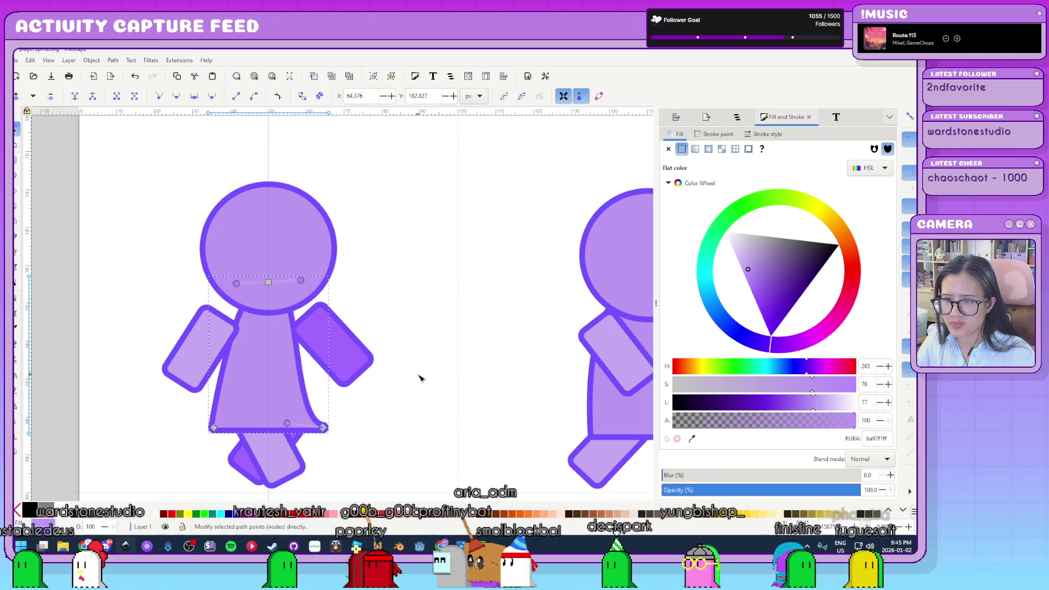
key("ctrl+z")
key("ctrl+z")
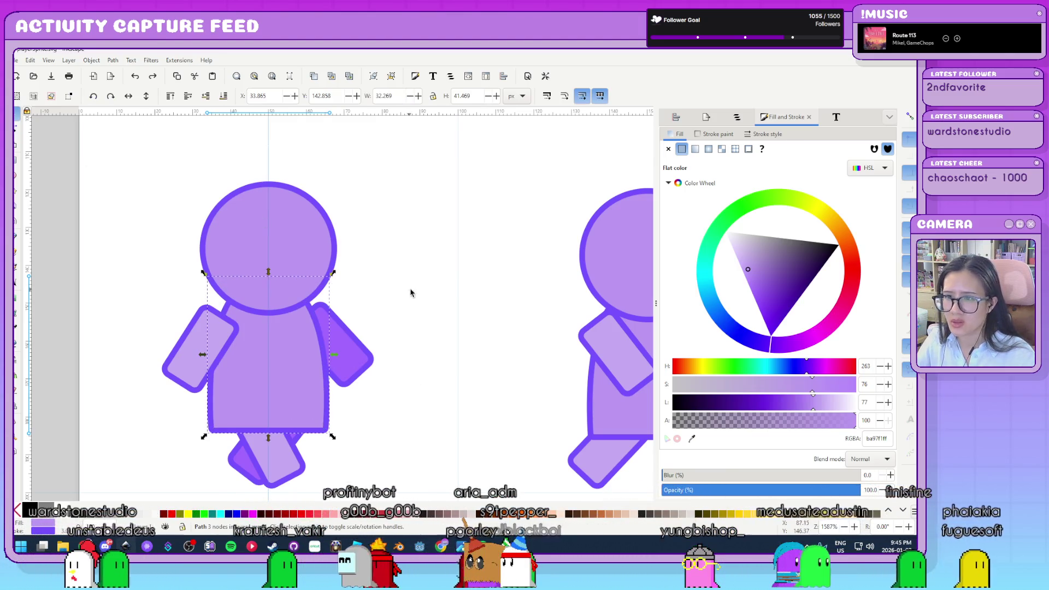
key("s")
left_click(421, 298)
scroll(421, 297, "down", 4, "ctrl")
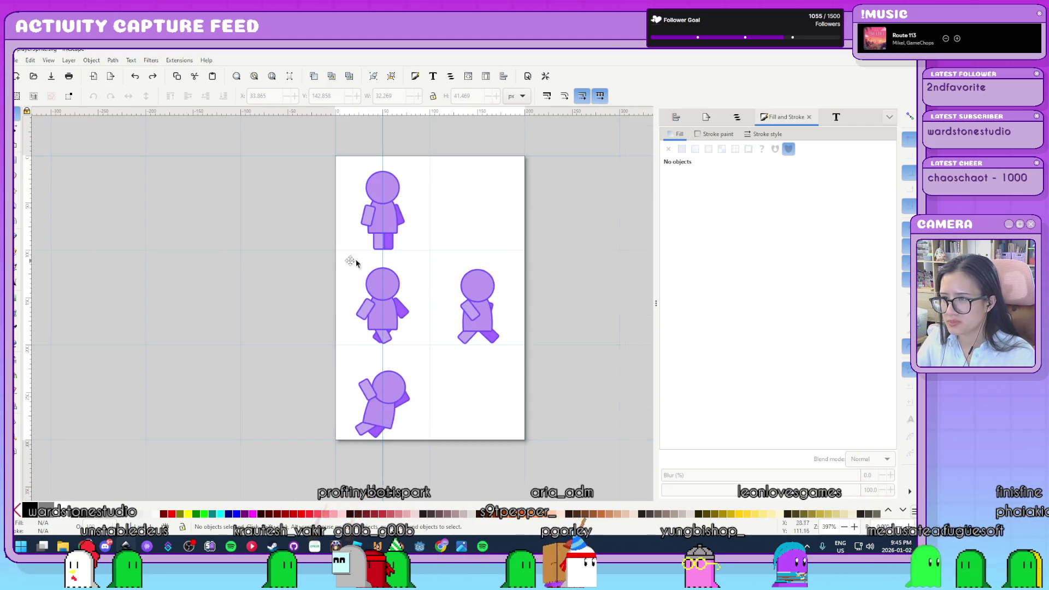
scroll(356, 264, "right", 5)
key("ctrl+s")
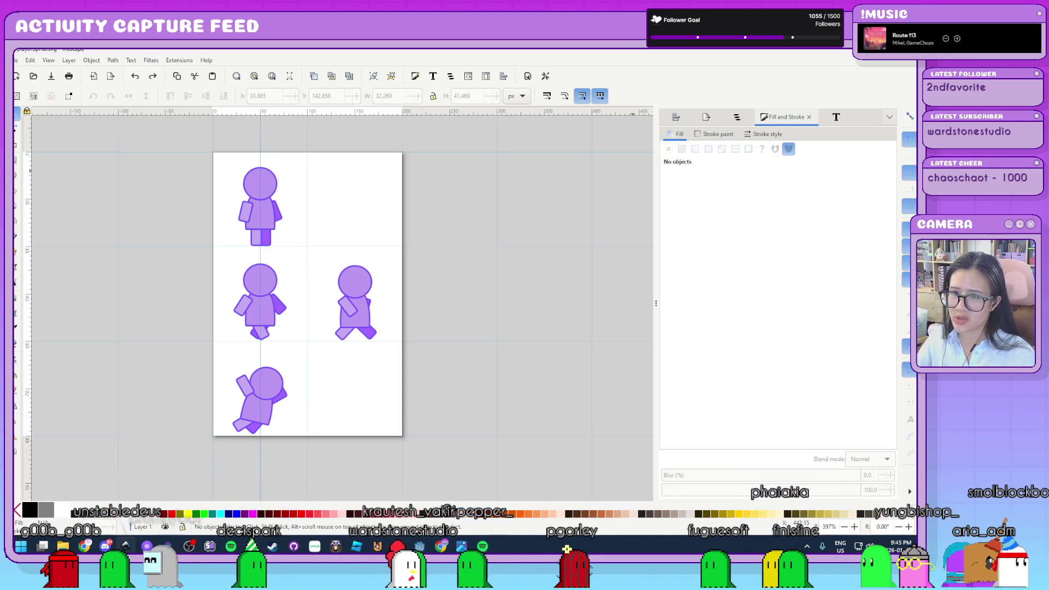
key("alt+Tab")
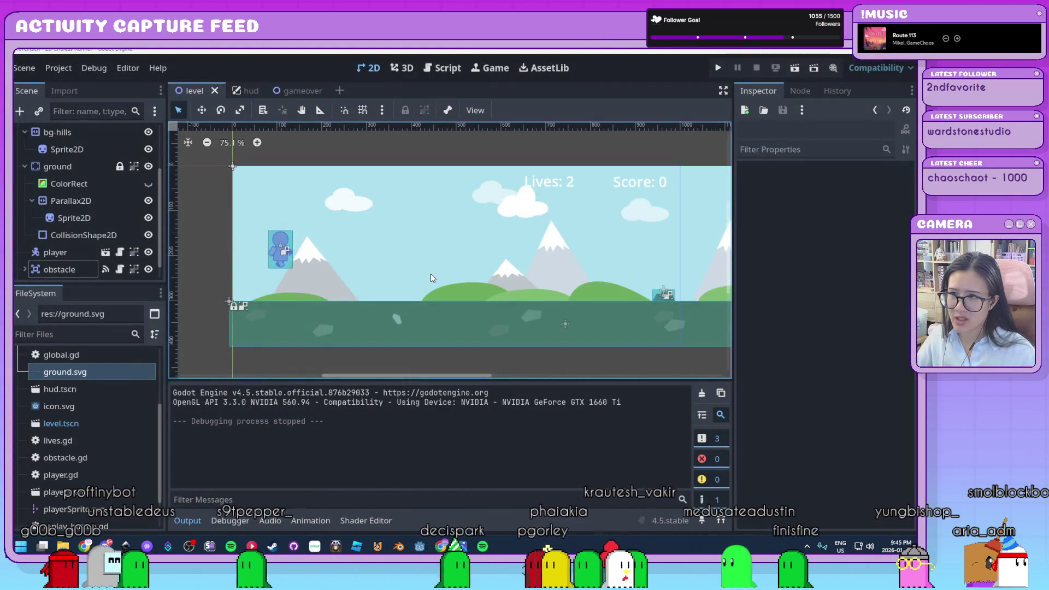
Zoom the level view slightly and switch to the blank Inkscape document
scroll(431, 274, "up", 1)
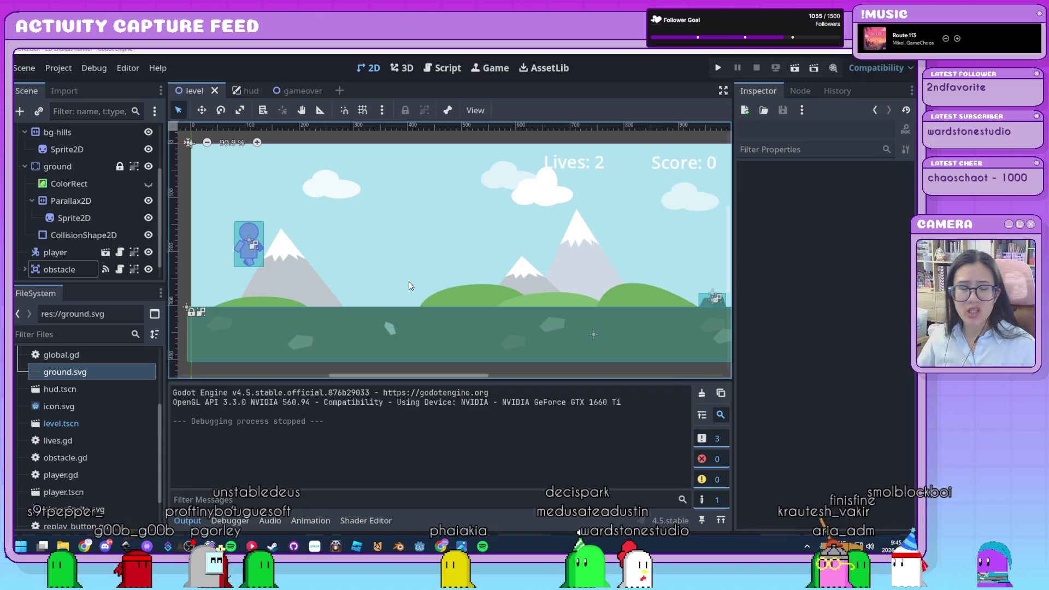
key("alt+Tab")
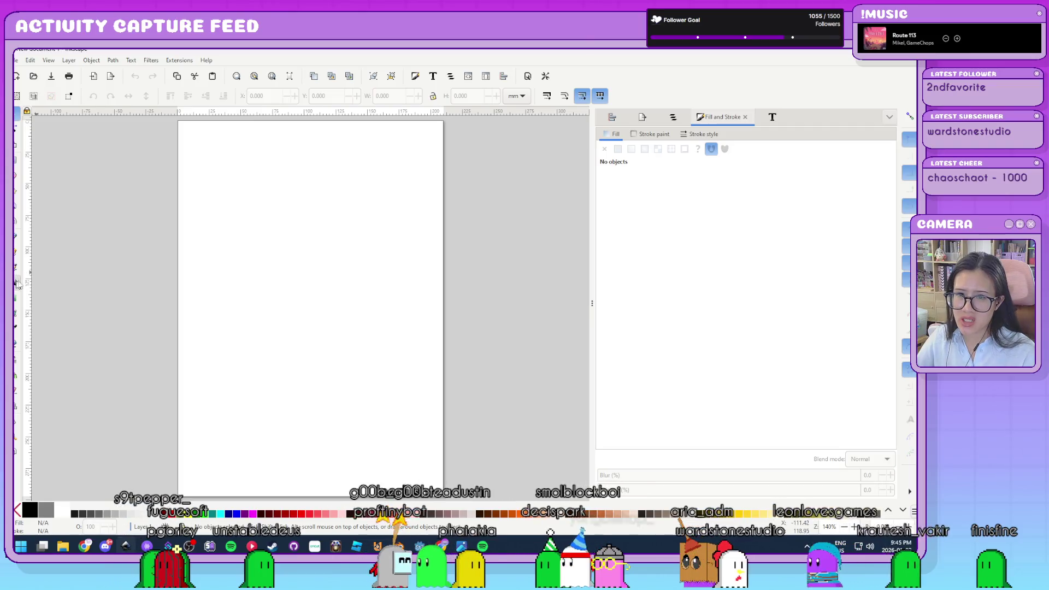
Type 'BLAH BLAH BLAH' as text and convert it to a path with Object to Path
type("BLAH BLAH ")
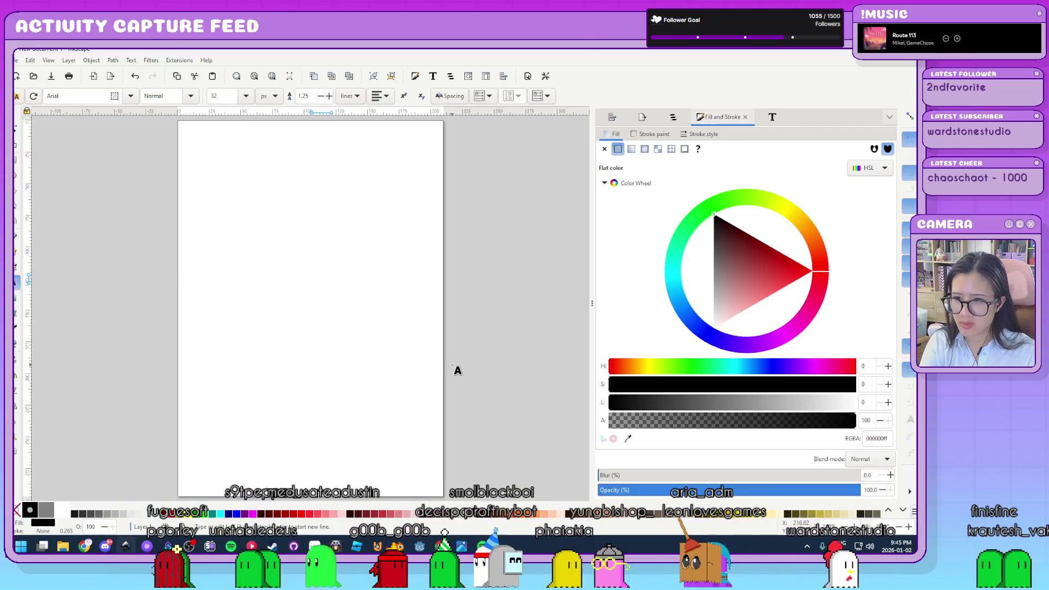
type("BAL")
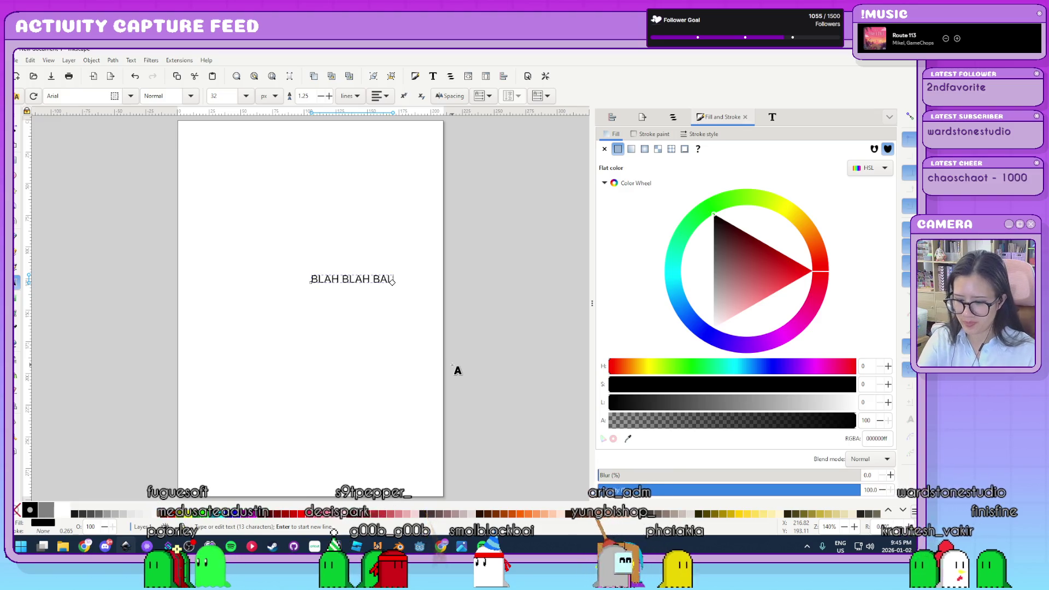
key("BackSpace")
key("BackSpace")
type("L")
key("Escape")
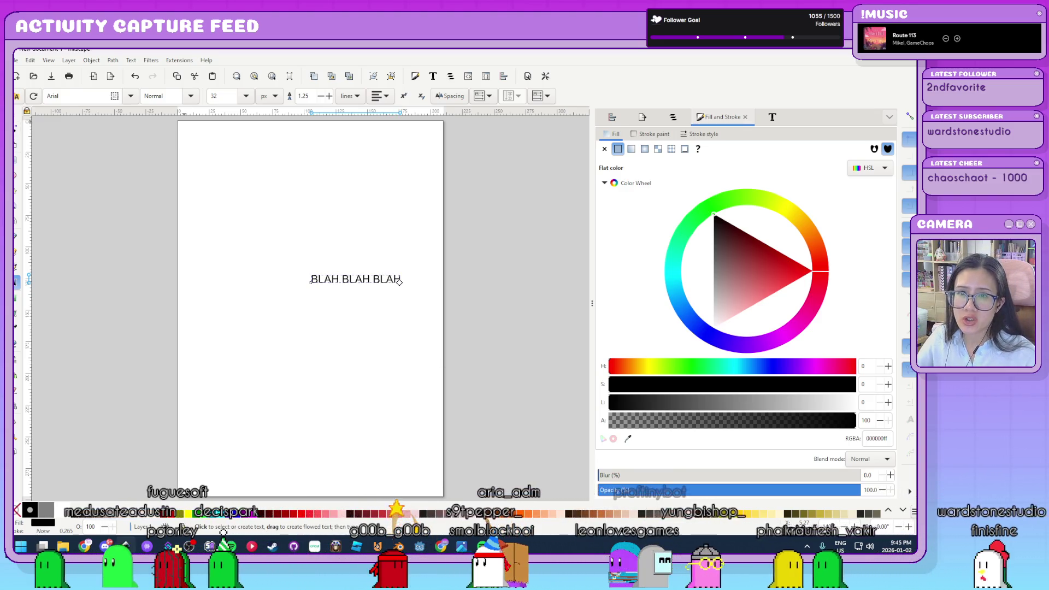
key("s")
left_click(367, 285)
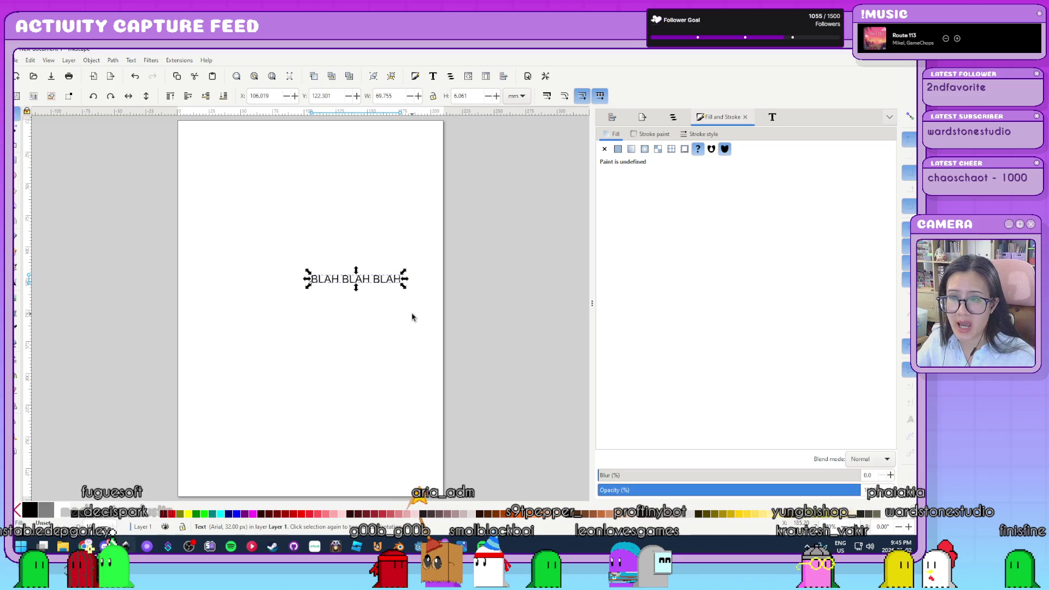
scroll(412, 317, "up", 1, "ctrl")
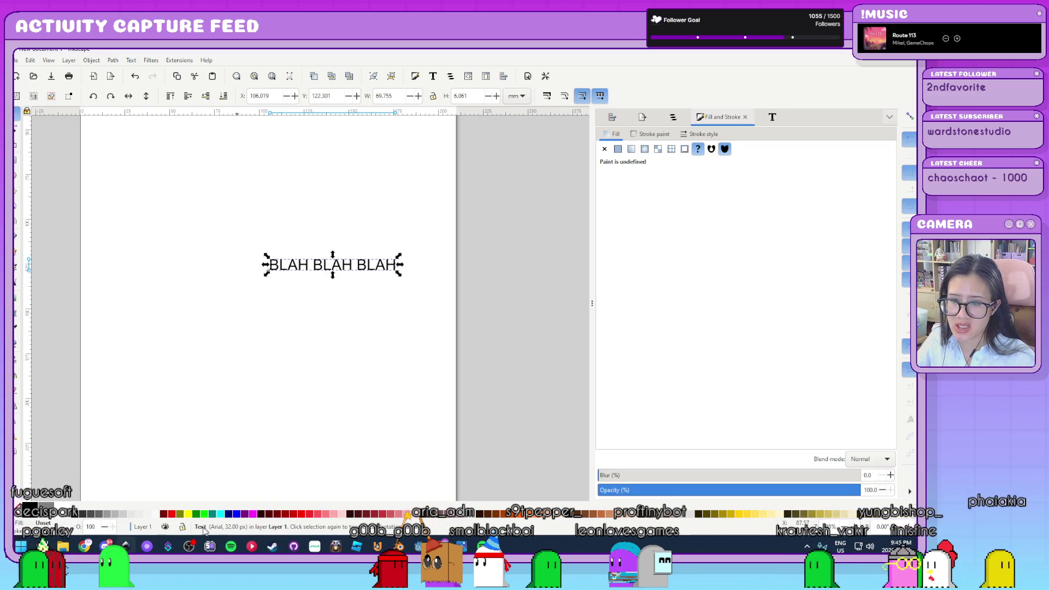
left_click(112, 61)
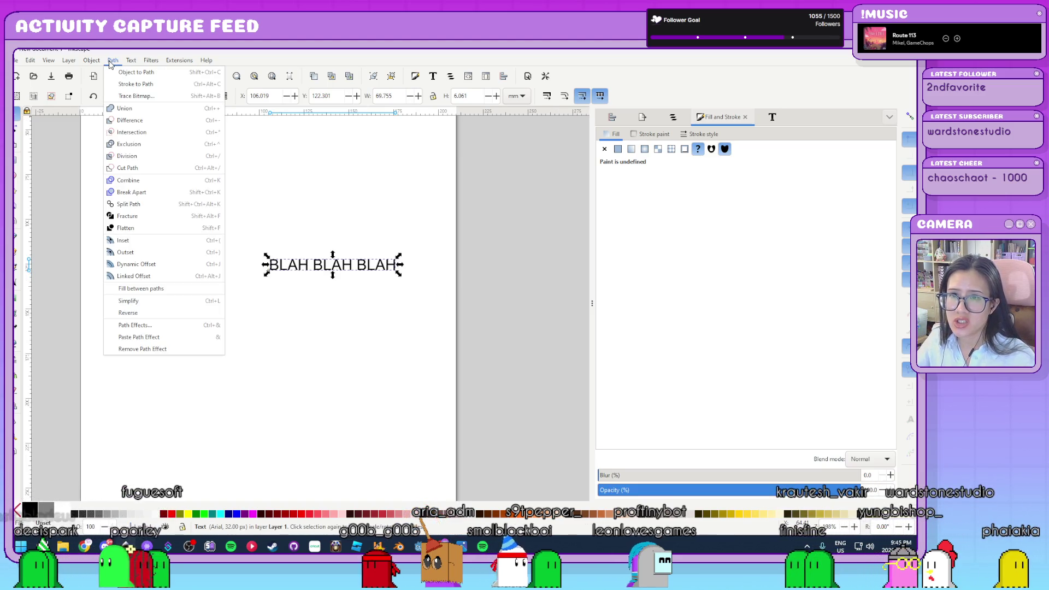
left_click(115, 73)
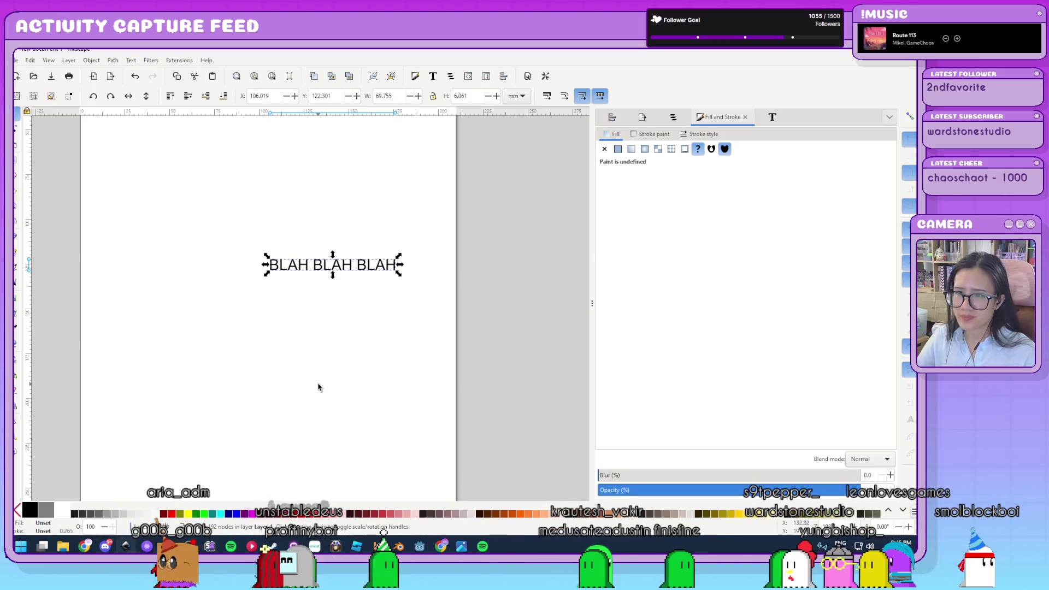
Delete the BLAH BLAH BLAH path and open Document Properties
left_click(319, 388)
left_click(360, 271)
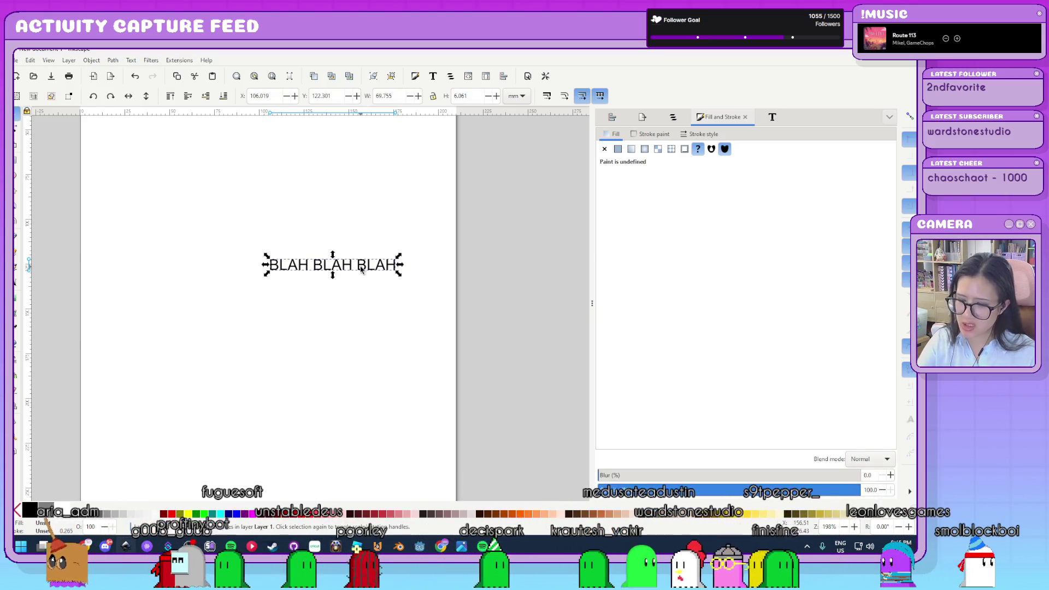
key("Delete")
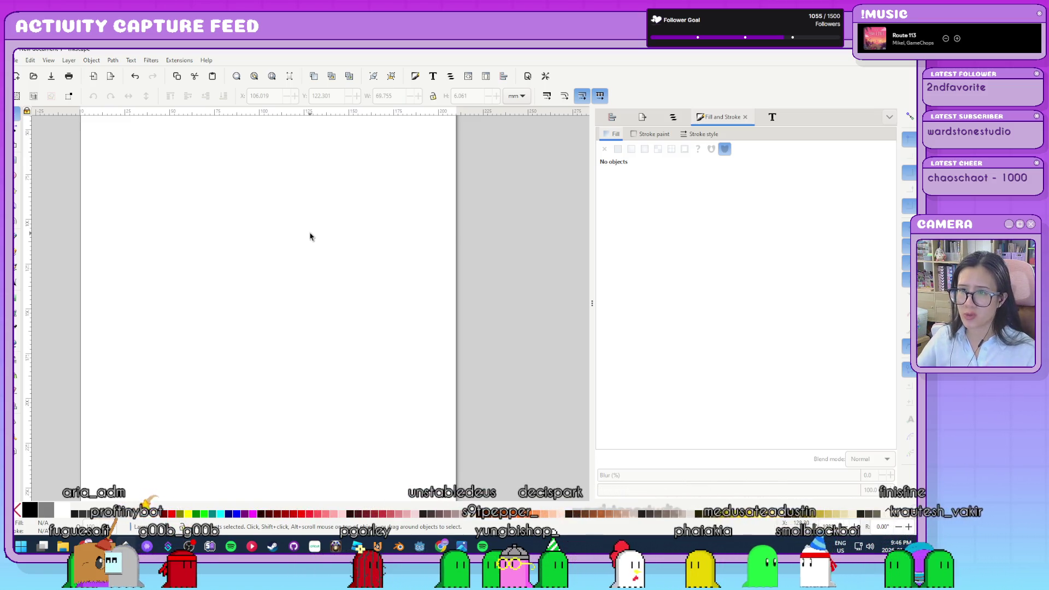
scroll(305, 326, "down", 3)
scroll(283, 293, "up", 1)
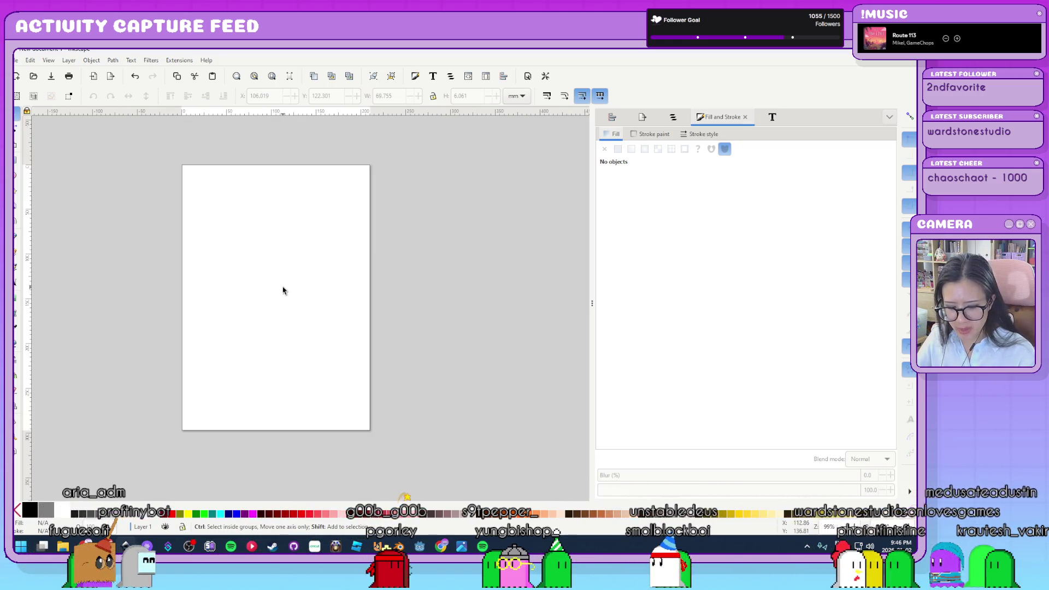
key("ctrl+shift+d")
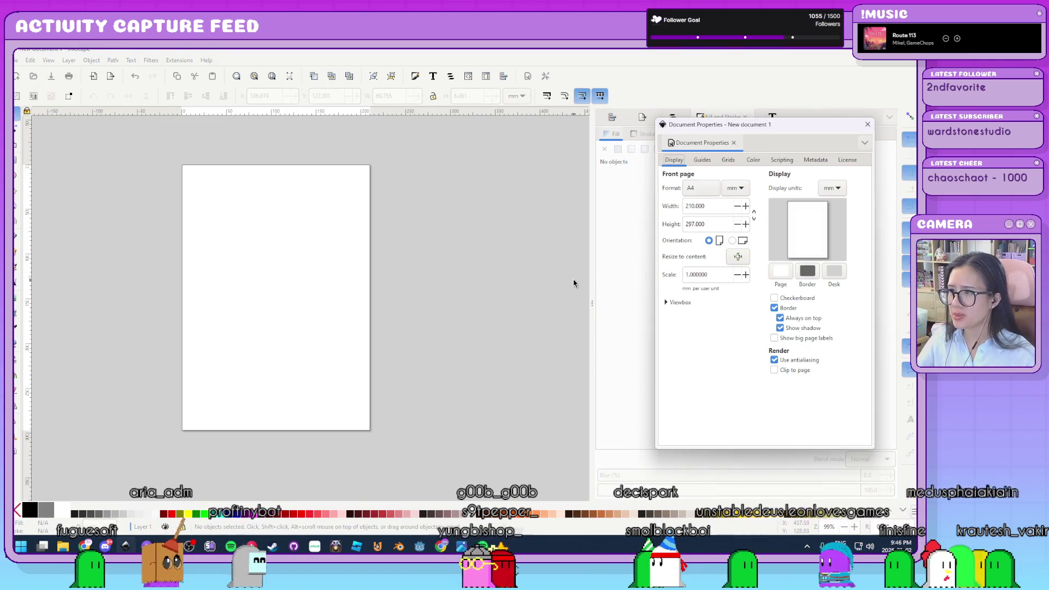
Set the page and display units to px (793.701 × 1122.520) and return to Godot
mouse_move(810, 131)
left_mouse_down()
mouse_move(532, 178)
mouse_move(620, 163)
left_mouse_up()
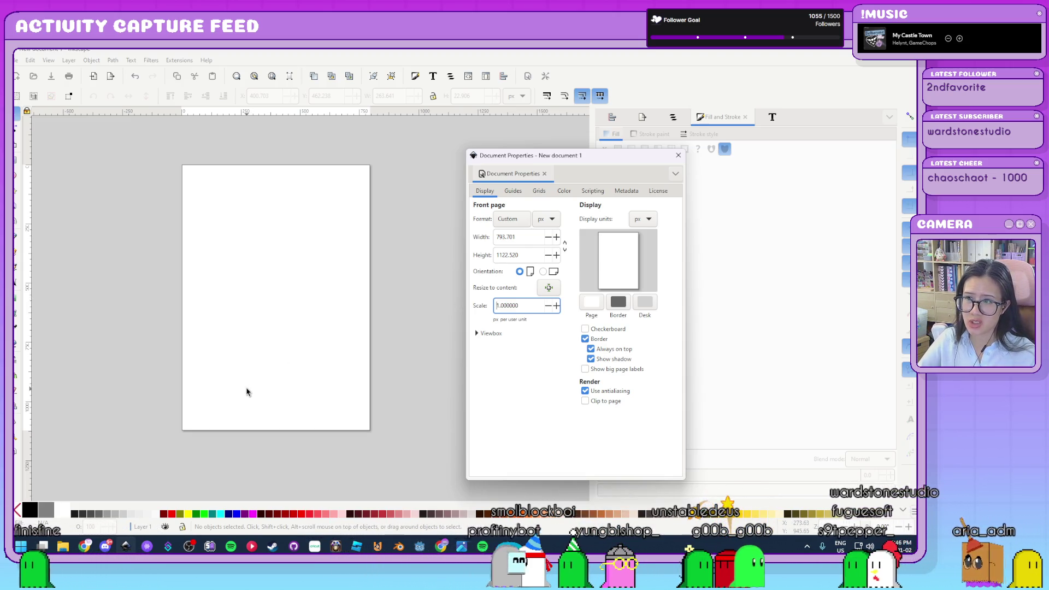
left_click(247, 392)
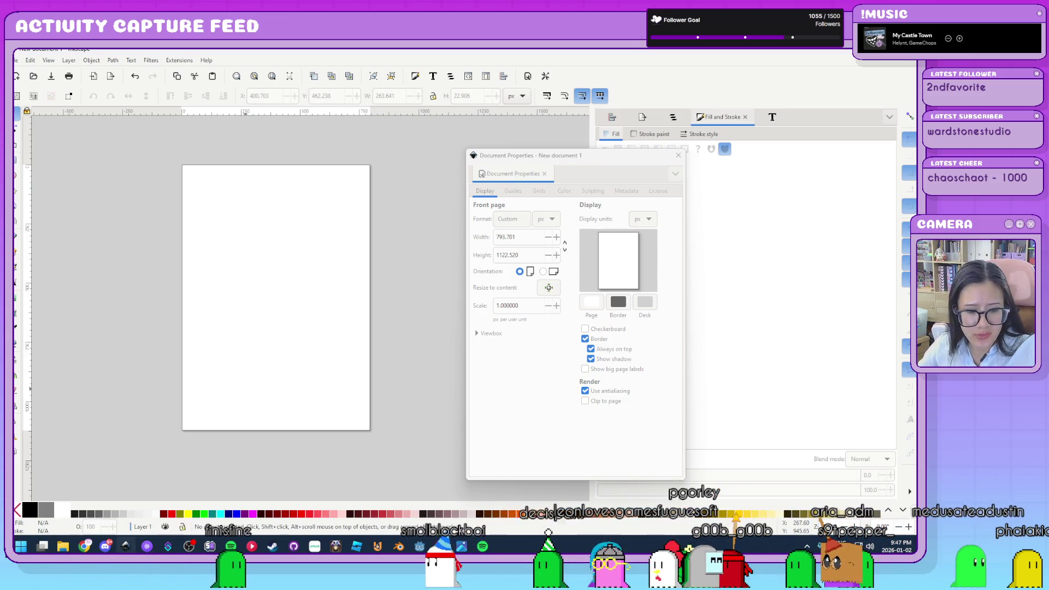
key("alt+Tab")
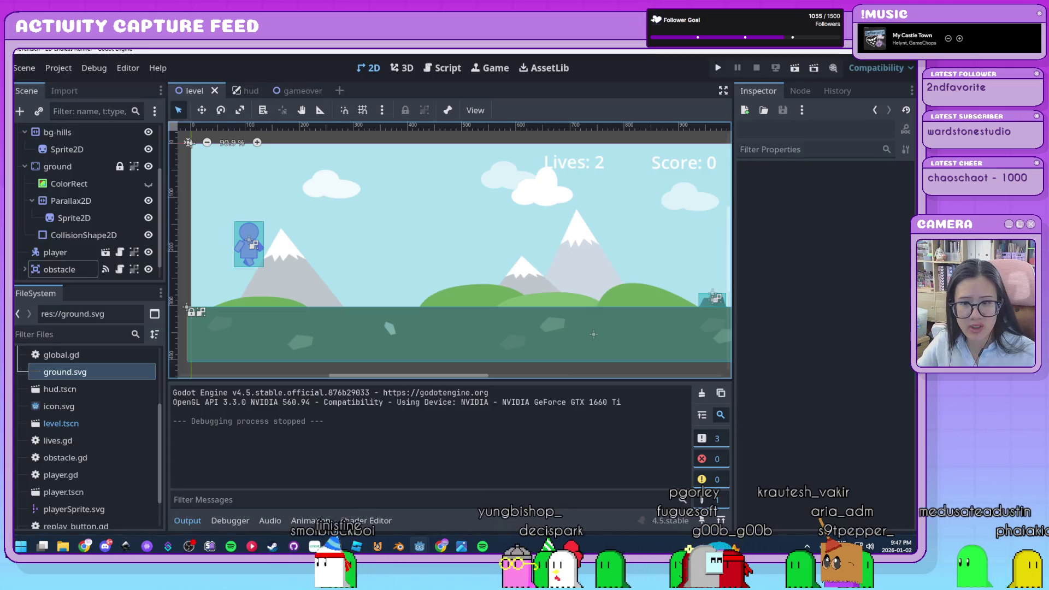
Frame the player sprite in the level view, then bring forward and centre the pipes.tscn window
key("shift+f")
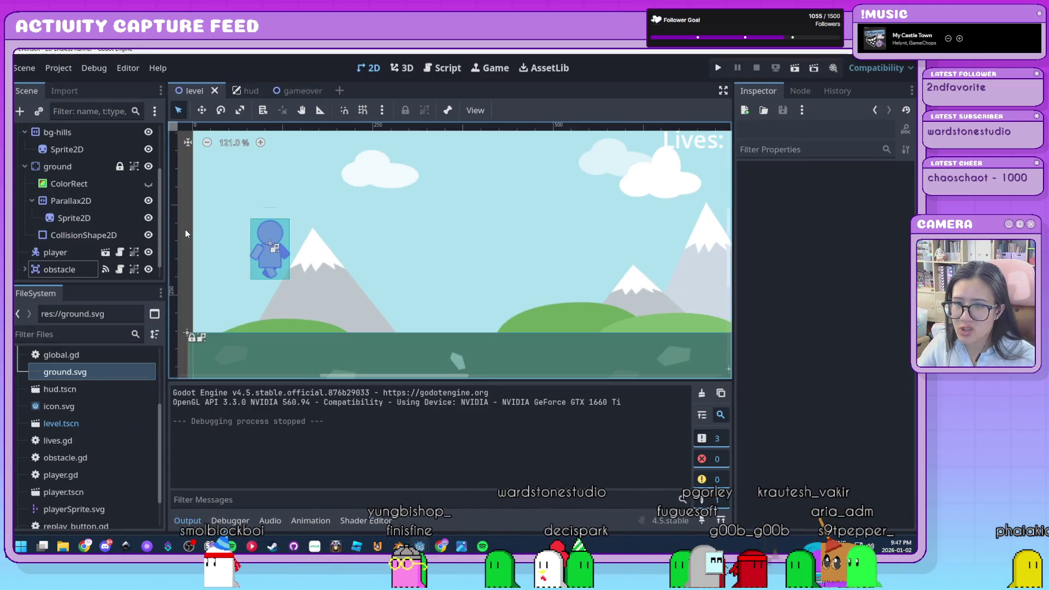
scroll(555, 309, "down", 4)
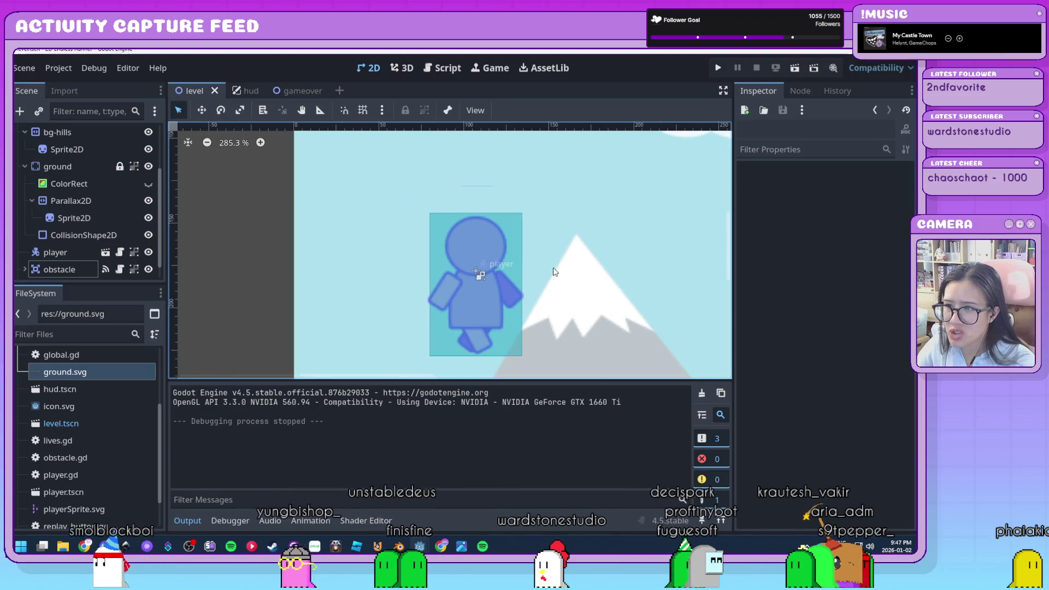
scroll(555, 272, "up", 4)
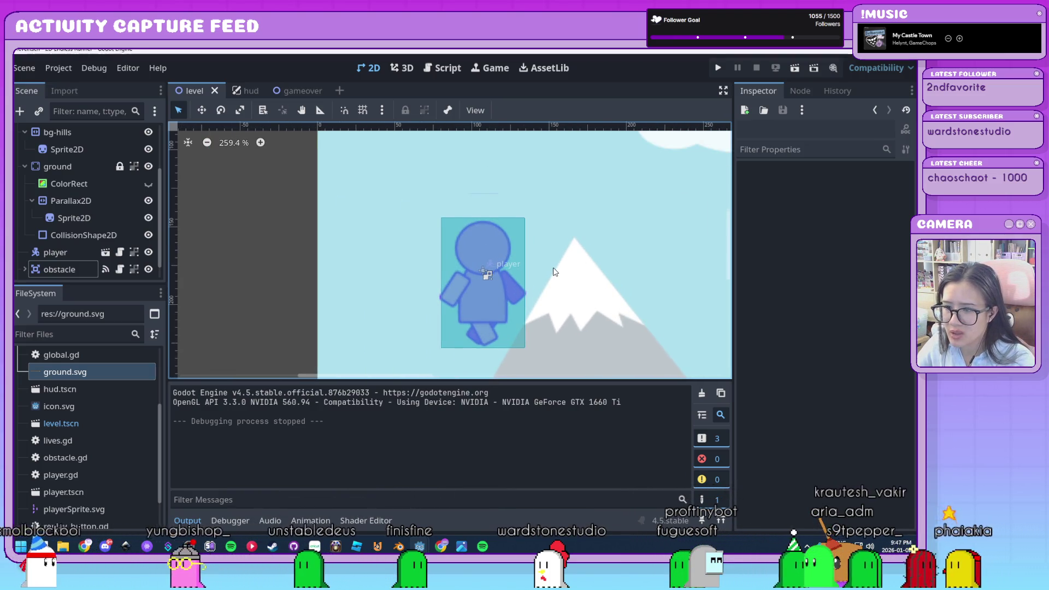
scroll(554, 272, "down", 7)
scroll(554, 272, "up", 4)
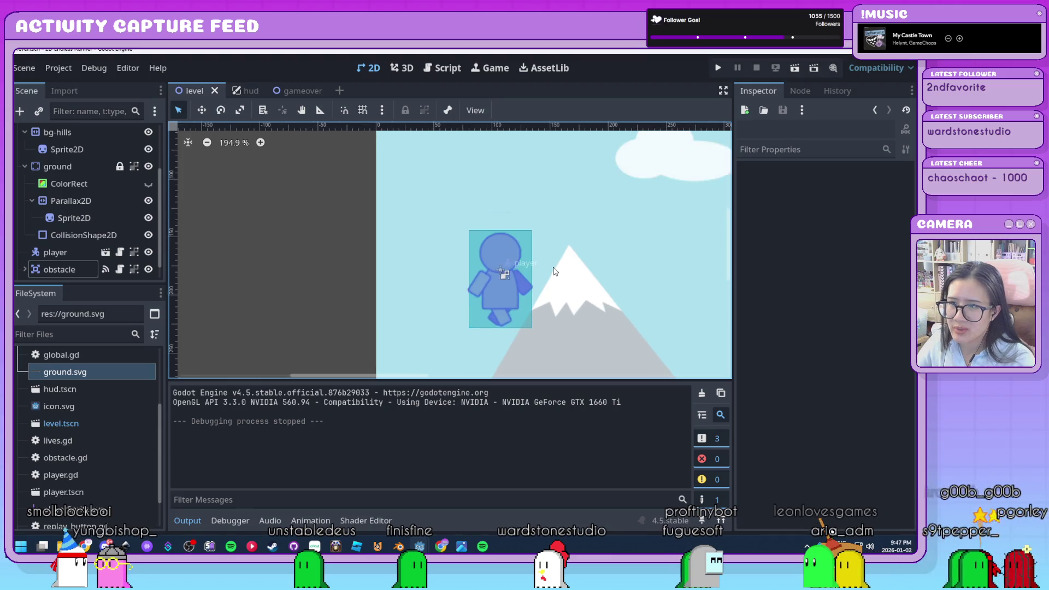
scroll(554, 271, "up", 4)
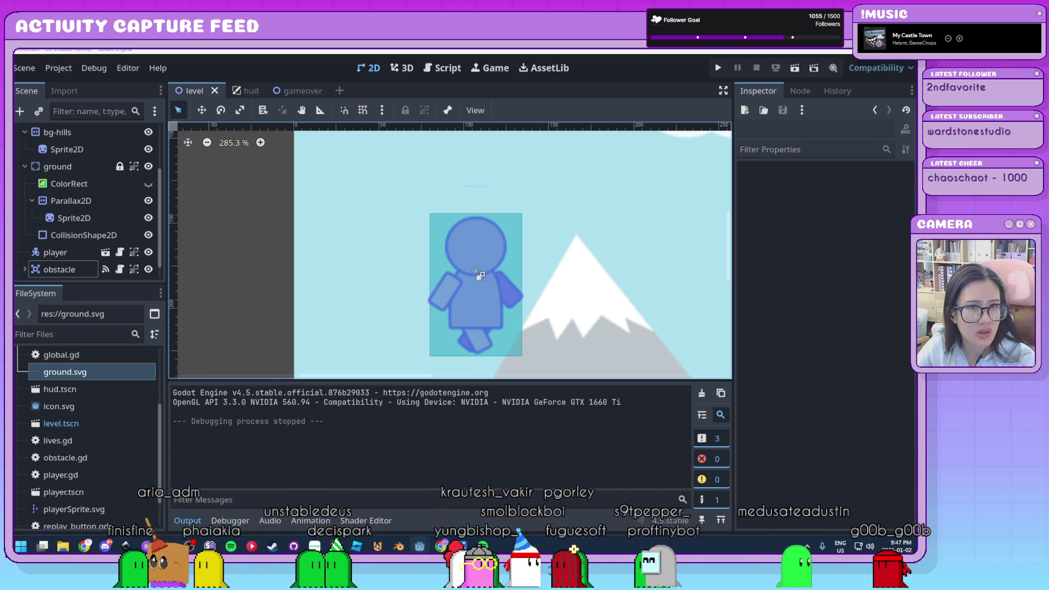
key("alt+Tab")
left_click_drag(442, 139, 756, 127)
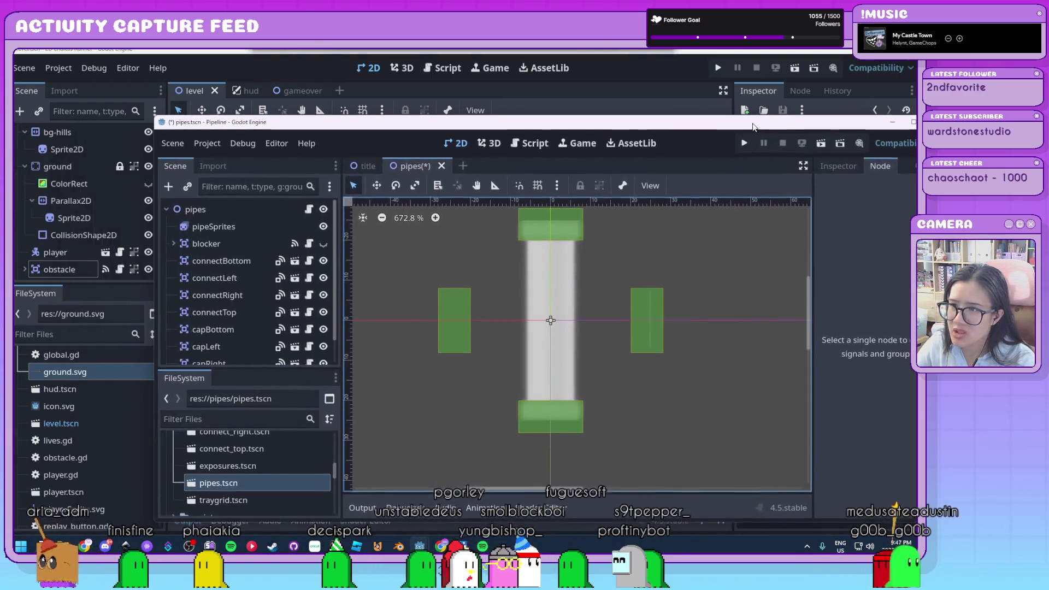
Close the pipes project window without saving its changes
scroll(622, 311, "down", 4)
mouse_move(402, 114)
left_mouse_down()
mouse_move(656, 165)
mouse_move(726, 116)
mouse_move(660, 116)
mouse_move(680, 119)
left_mouse_up()
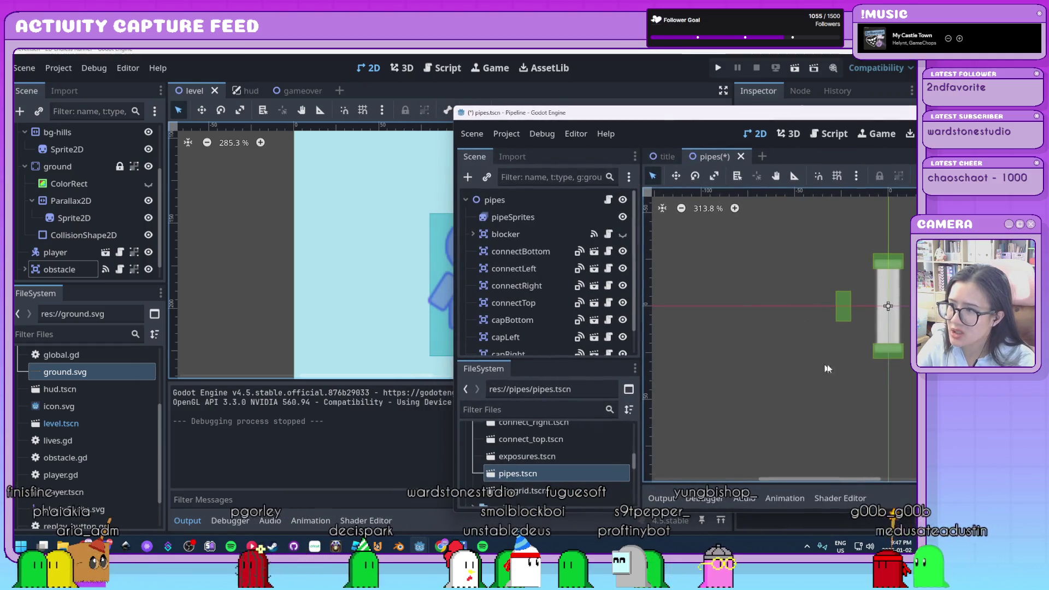
left_click_drag(804, 120, 347, 128)
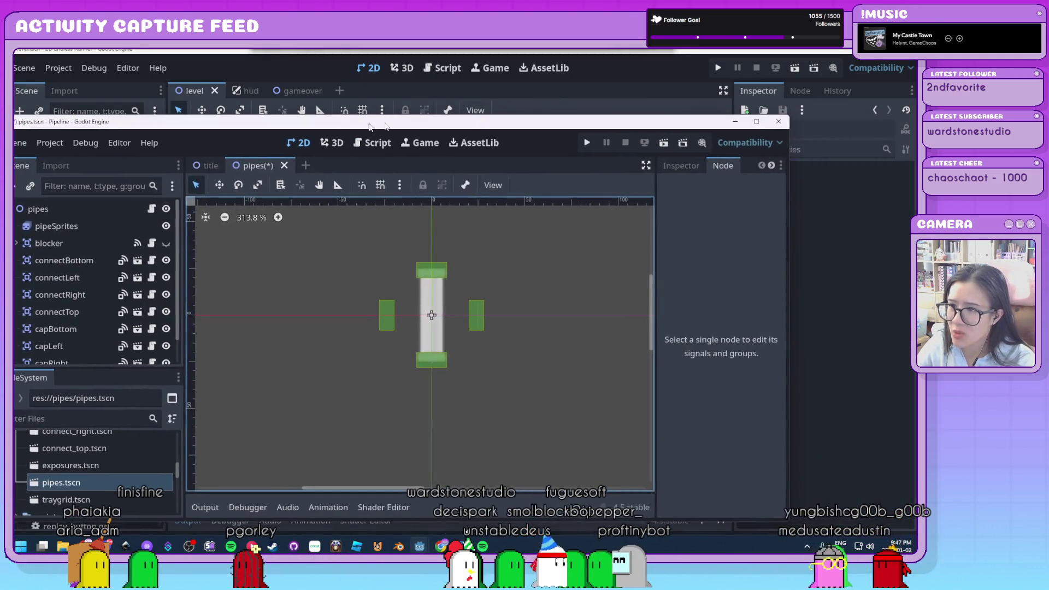
left_click(779, 122)
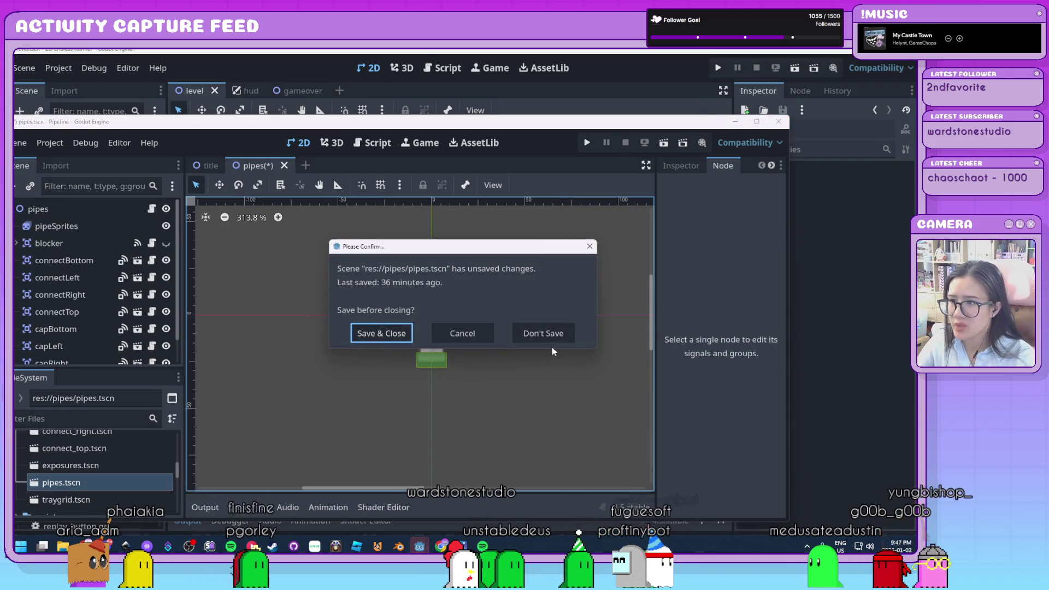
left_click(533, 334)
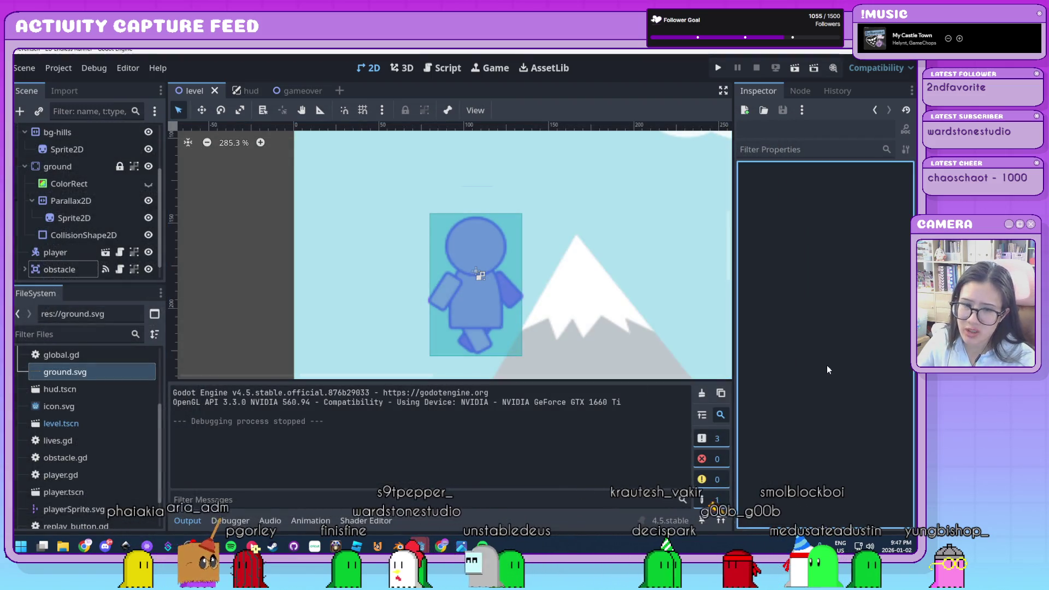
Bring up the OpenGameArt CC0 sound-effect search in the browser and centre it
scroll(662, 334, "down", 8)
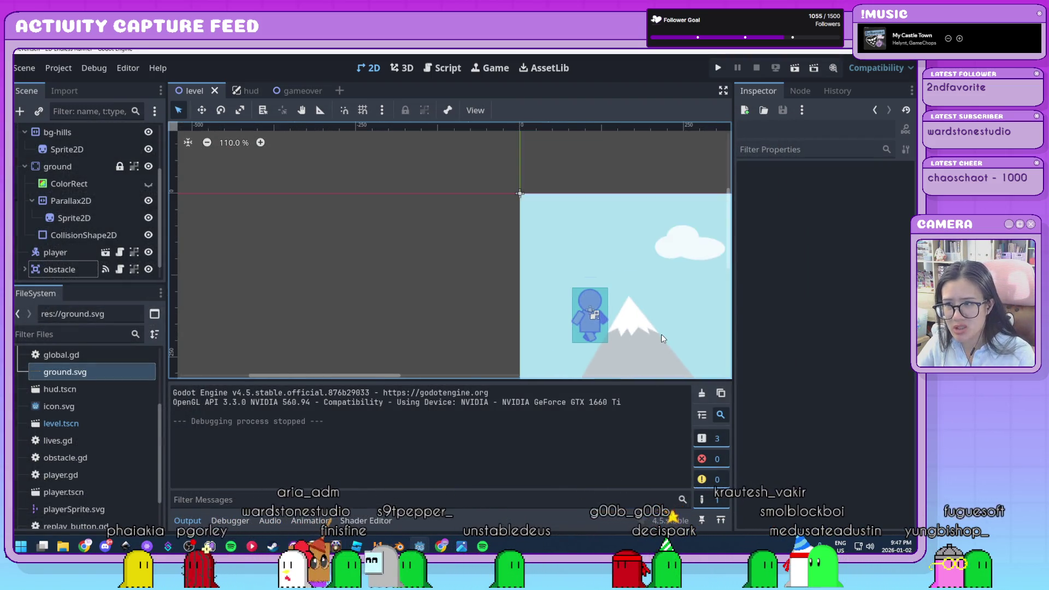
scroll(662, 333, "down", 2)
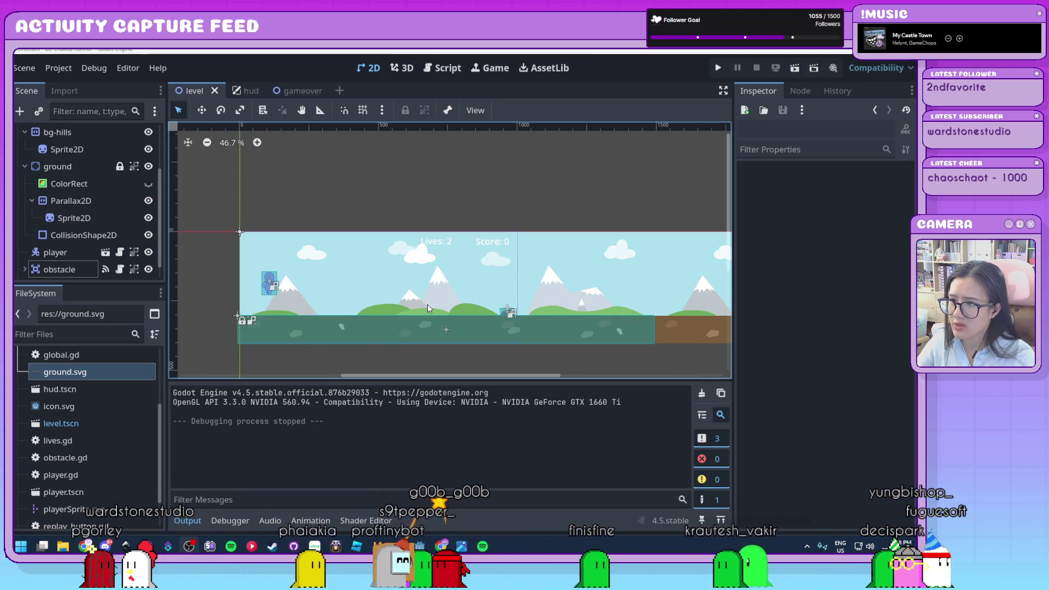
scroll(427, 307, "up", 1)
scroll(428, 311, "up", 1)
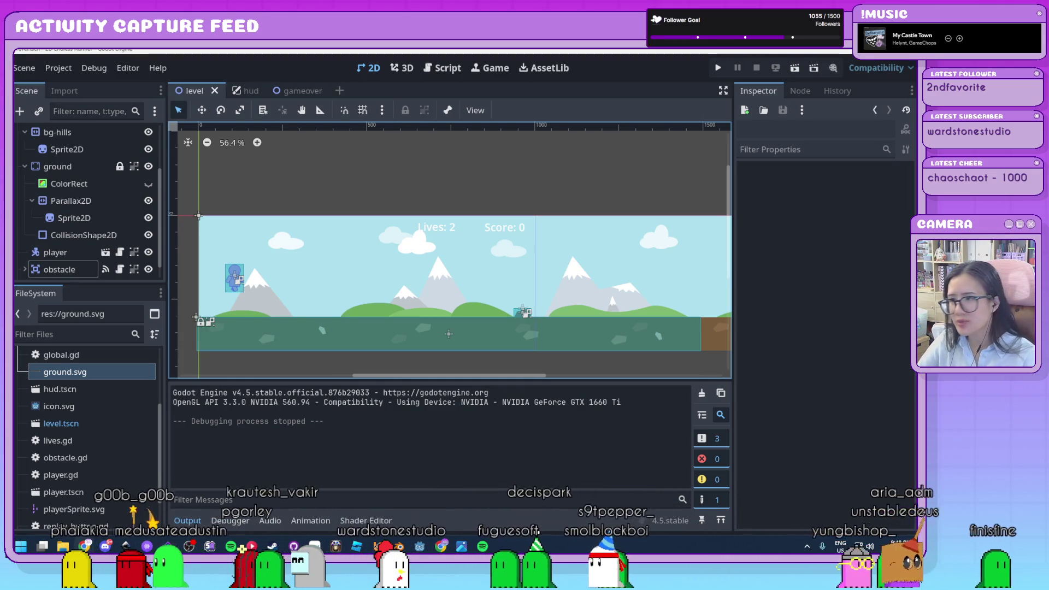
key("alt+Tab")
left_click_drag(14, 164, 319, 118)
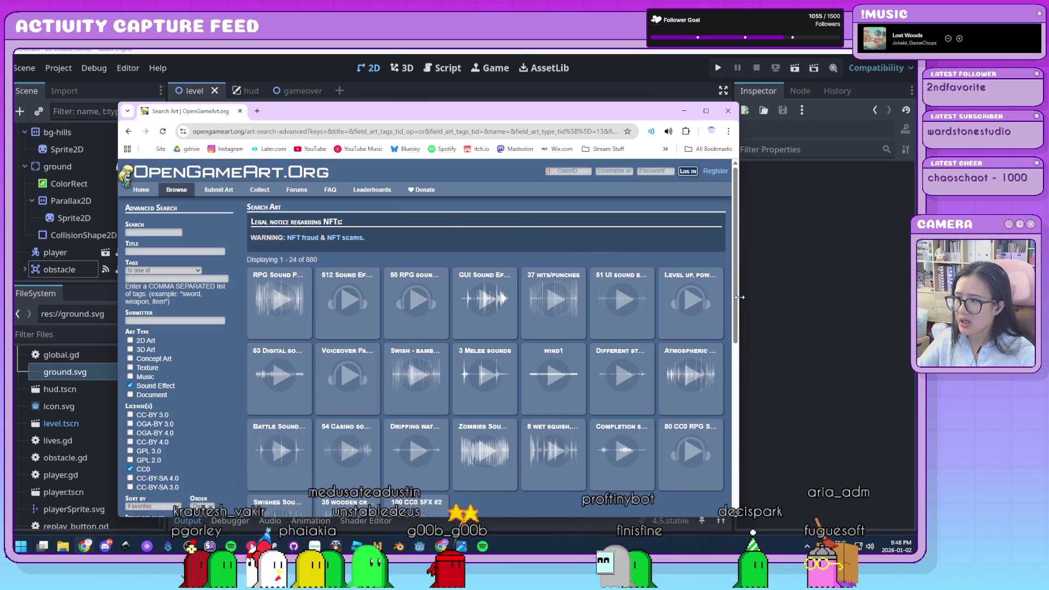
Widen the browser to show more CC0 sound results per row, then return to Godot
left_click_drag(740, 302, 832, 308)
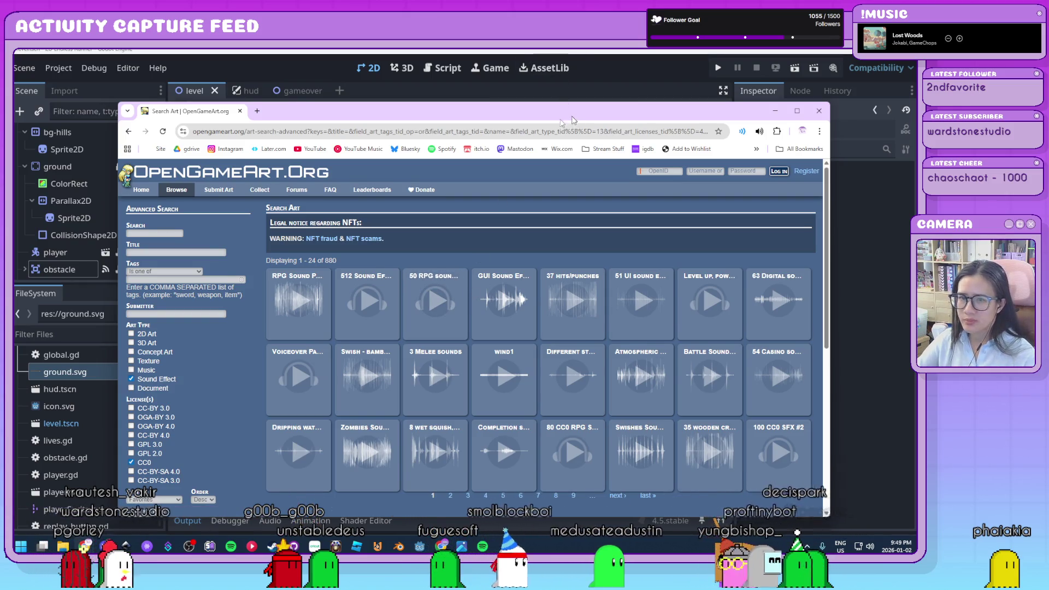
key("alt+Tab")
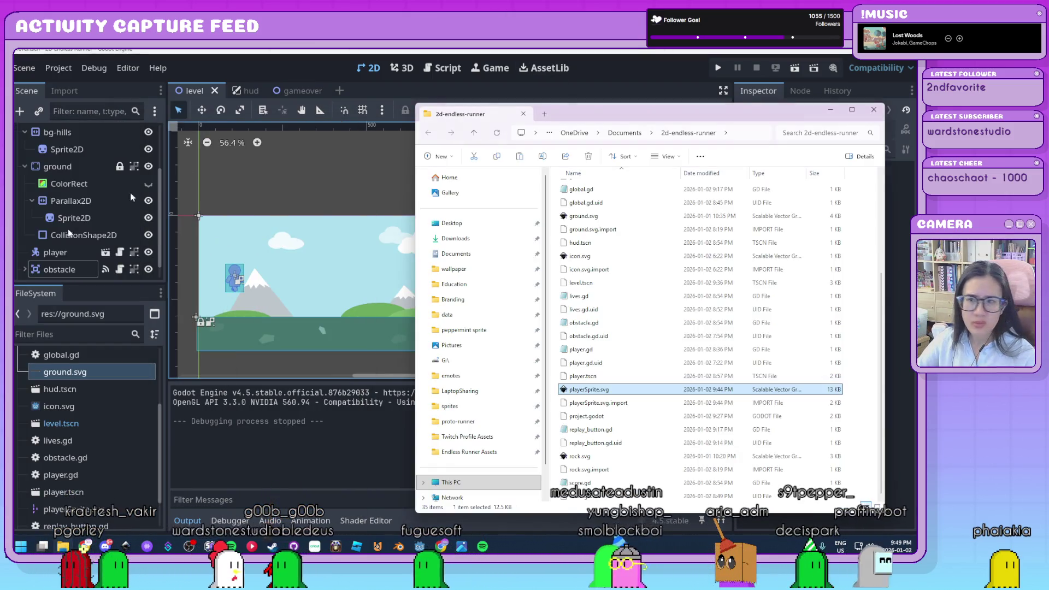
Bring up the 2d-endless-runner folder in File Explorer, briefly opening and closing a Desktop window
key("alt+Tab")
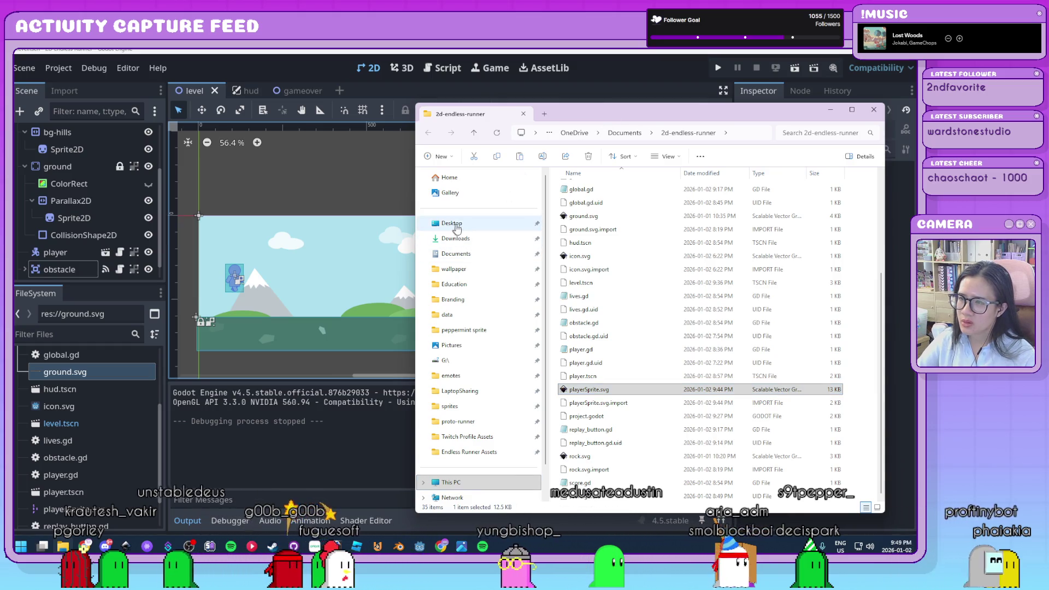
right_click(457, 224)
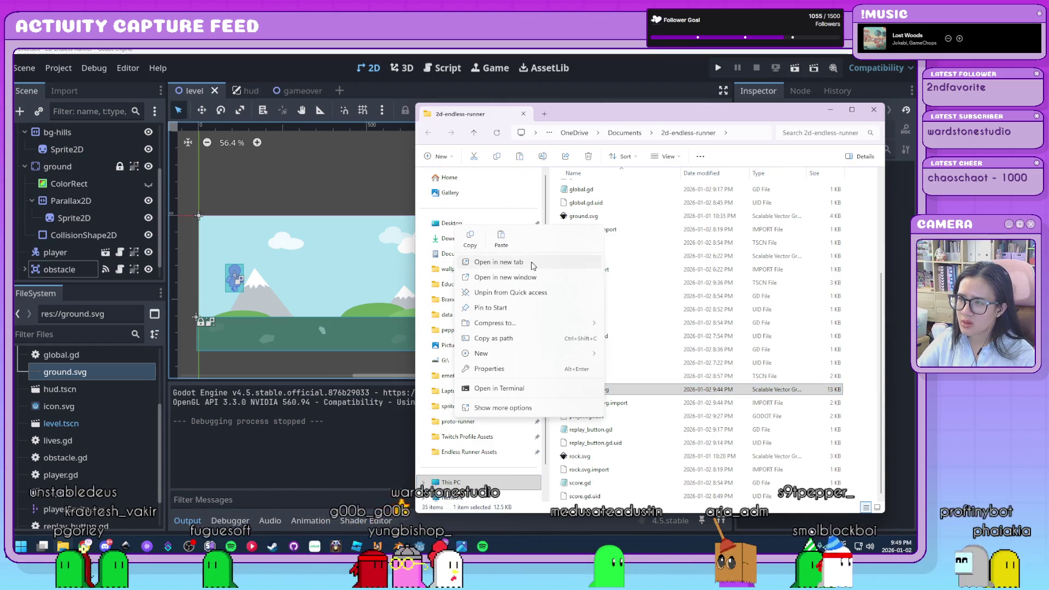
left_click(513, 277)
key("ctrl+w")
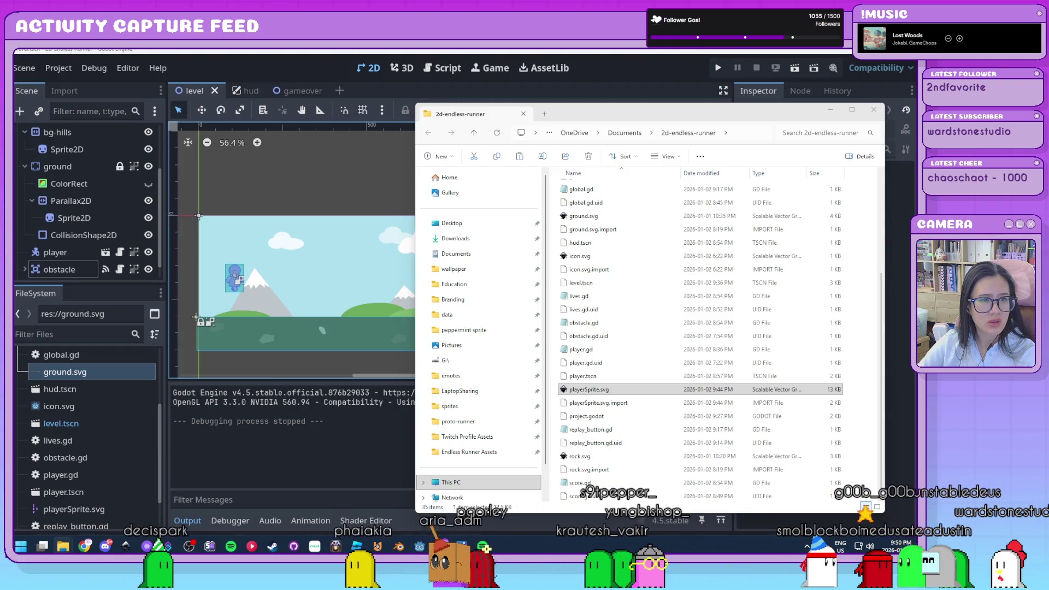
Paste sfx_movement_jump1.wav, sfx_coin_single2.wav and the Chiptune Adventures WAV into the 2d-endless-runner folder
key("Return")
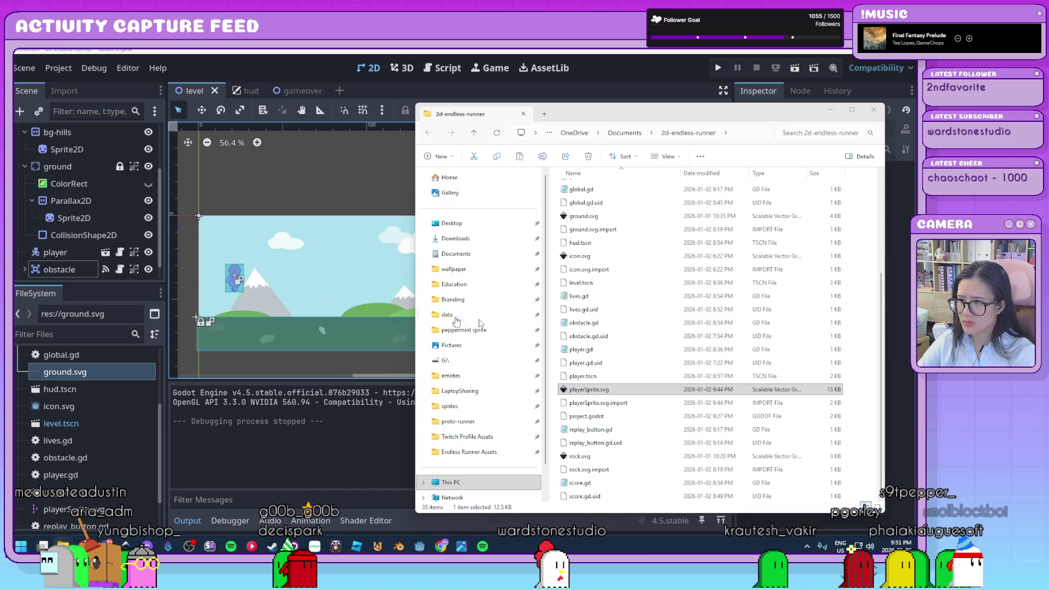
key("ctrl+v")
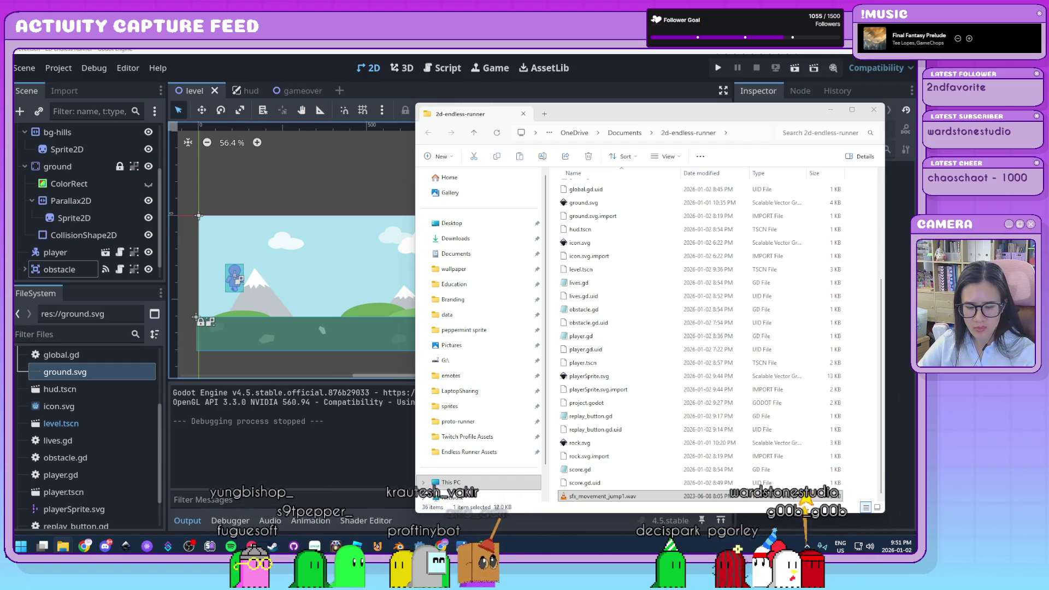
left_click(866, 486)
key("ctrl+v")
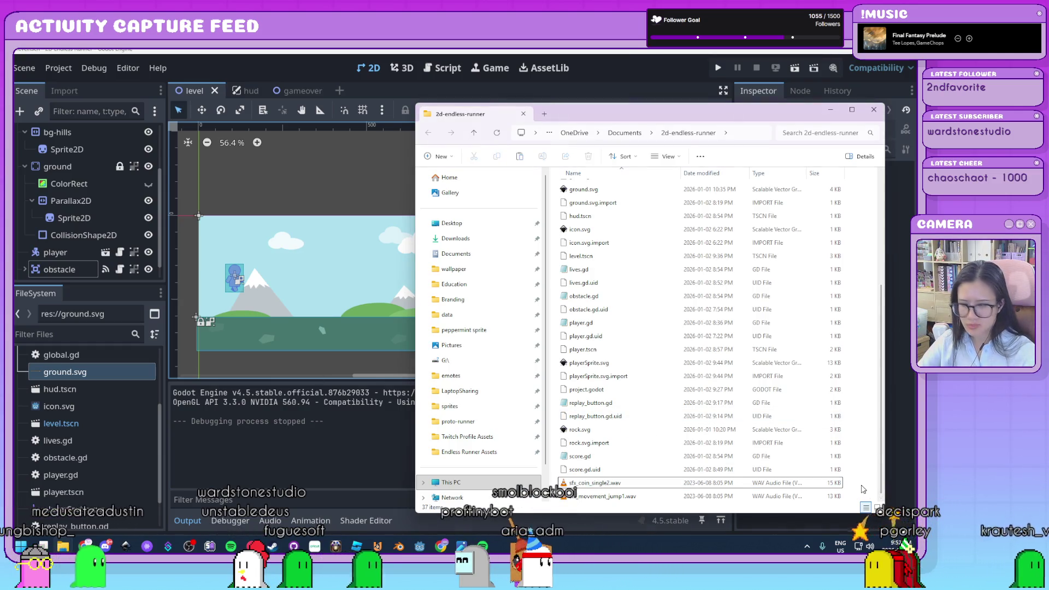
key("ctrl+v")
Import the Chiptune Adventures music track into Godot's FileSystem dock
key("alt+Tab")
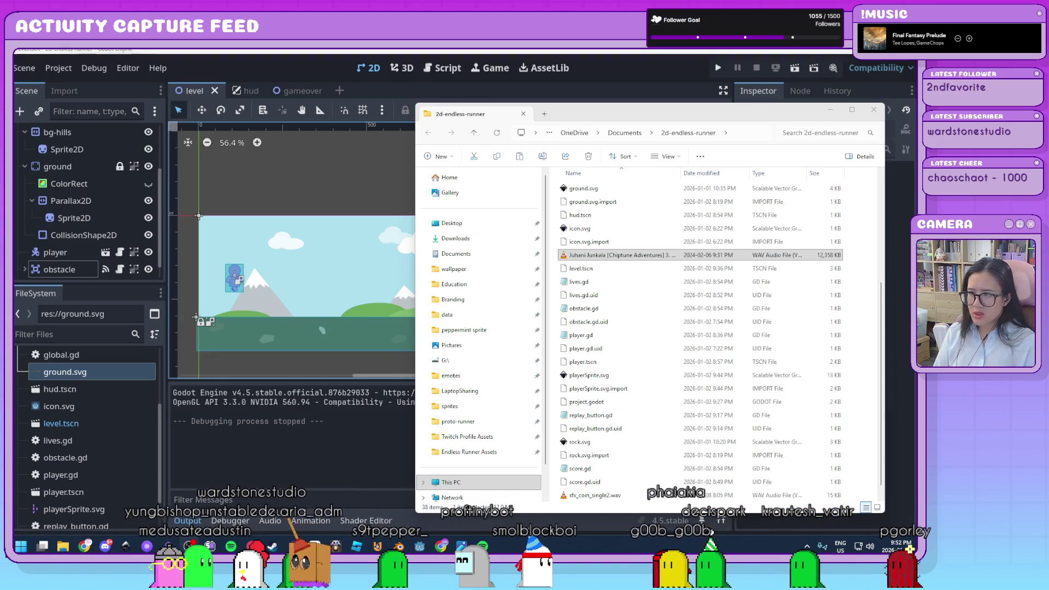
scroll(705, 301, "down", 1)
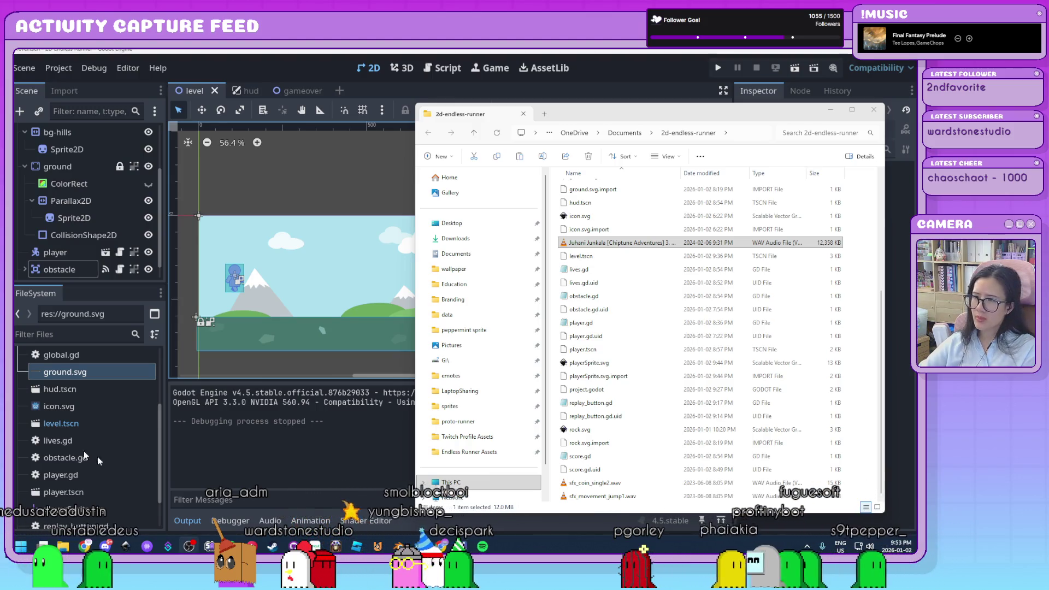
left_click_drag(84, 454, 118, 415)
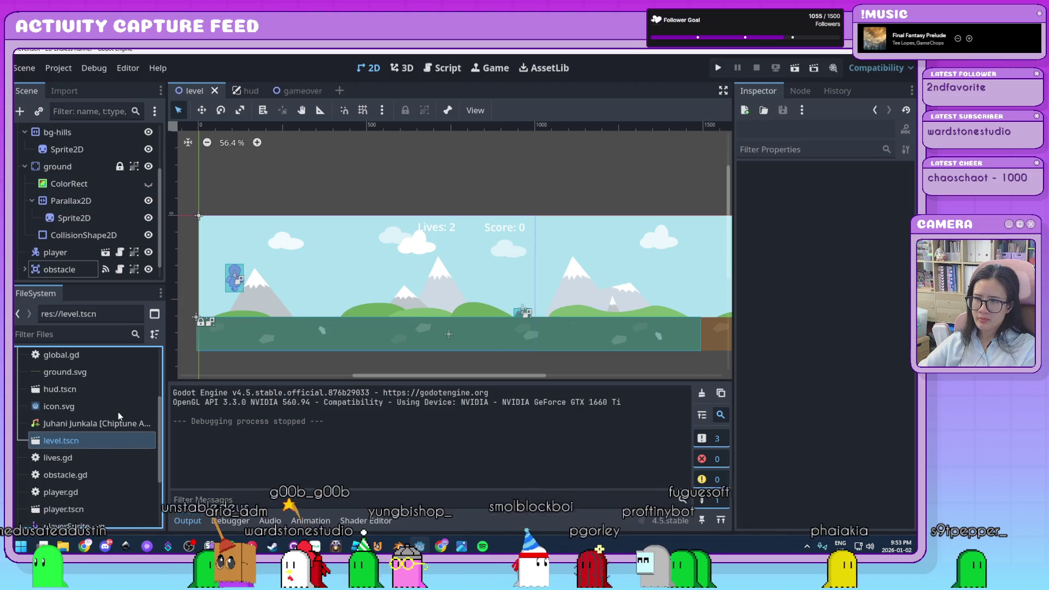
Collapse the ground, bg-sky and bg-hills nodes and enlarge the Scene dock above FileSystem
scroll(115, 468, "up", 3)
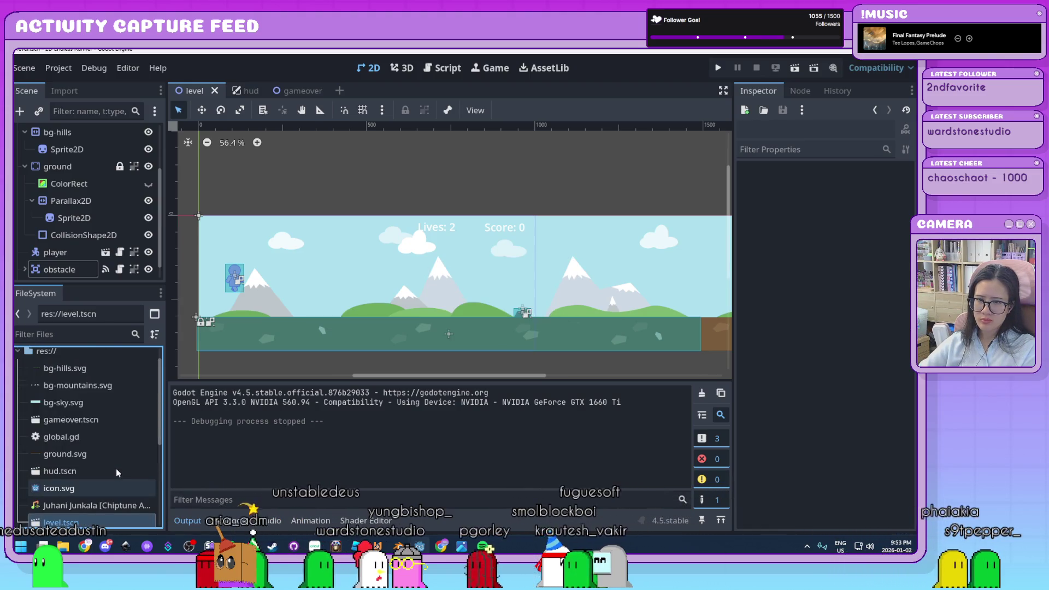
scroll(116, 468, "down", 5)
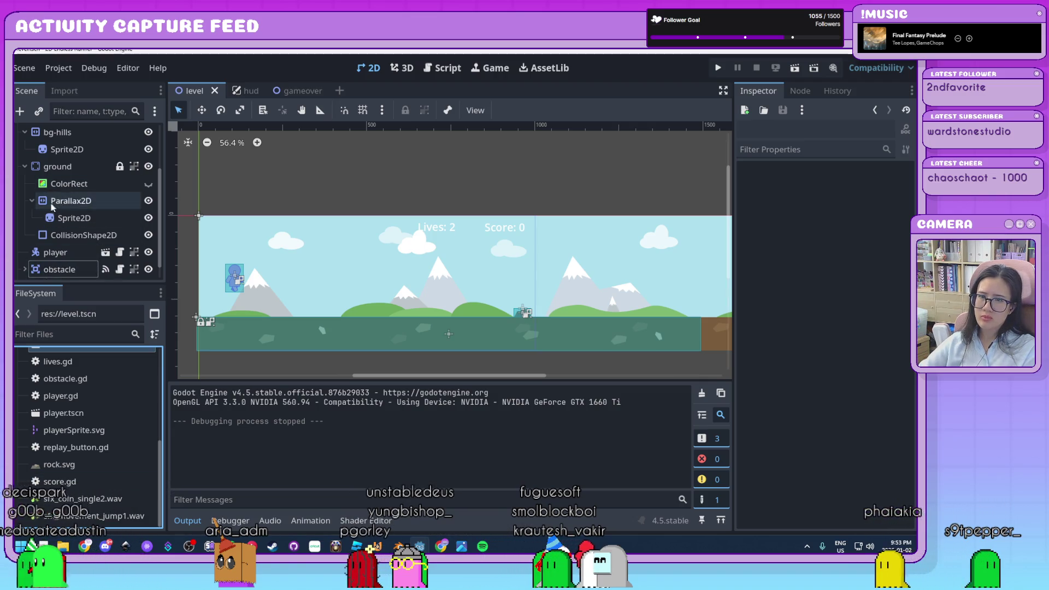
left_click(24, 167)
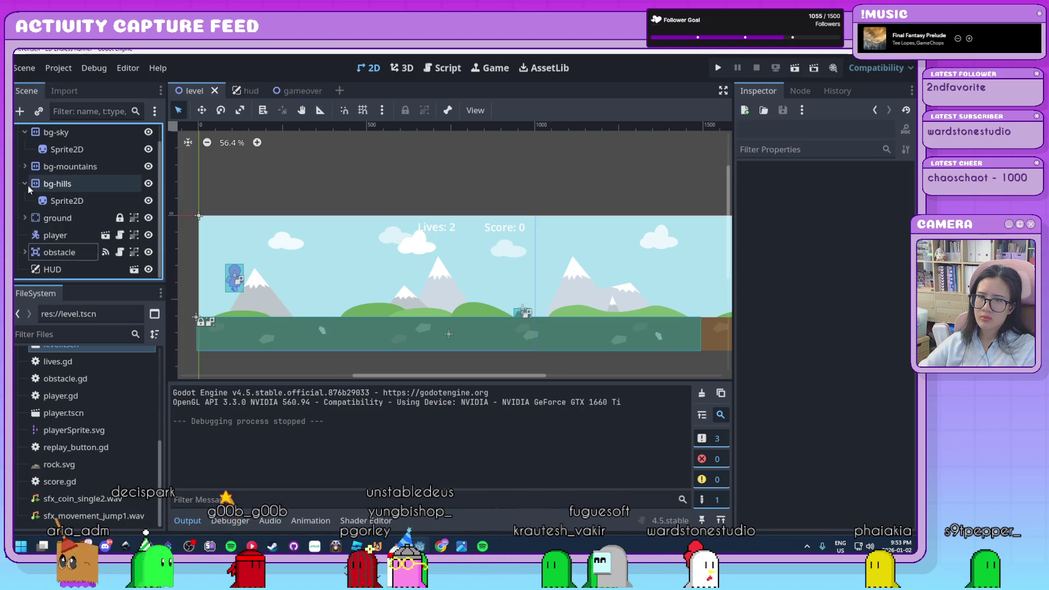
scroll(28, 180, "up", 1)
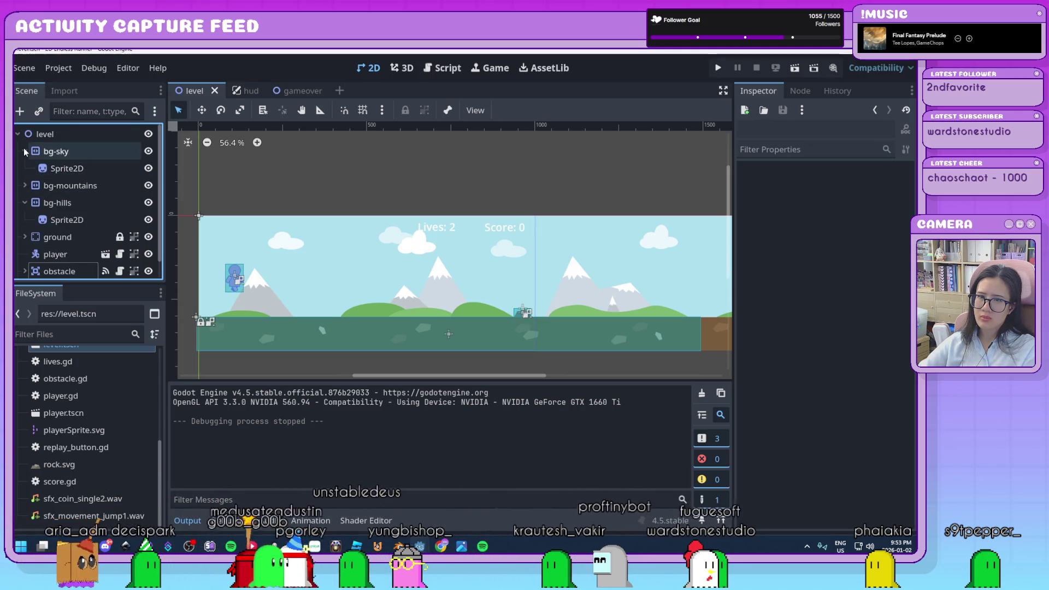
left_click(25, 151)
left_click(24, 185)
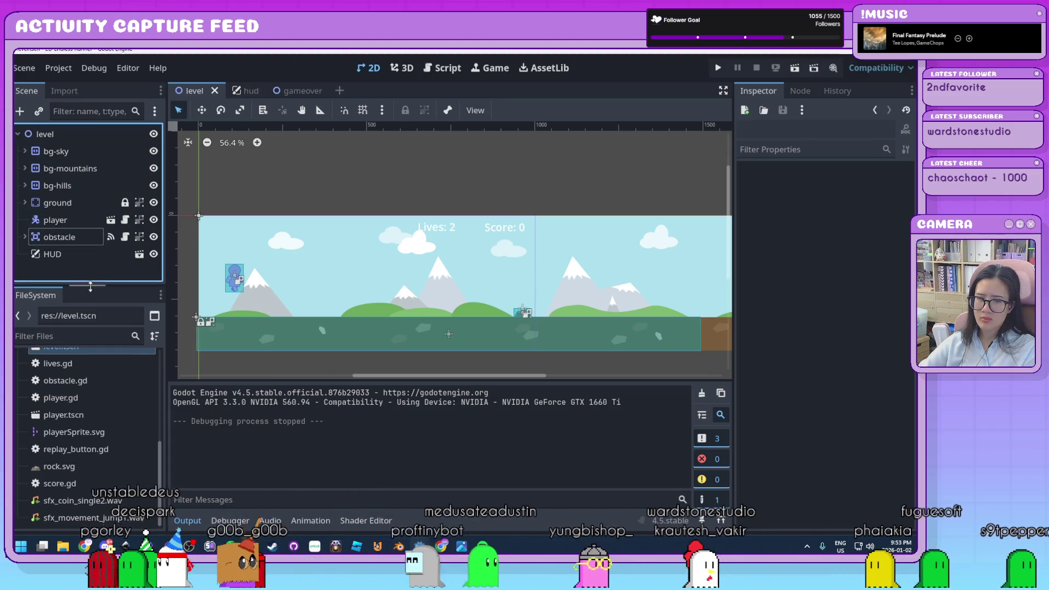
left_click_drag(90, 283, 106, 371)
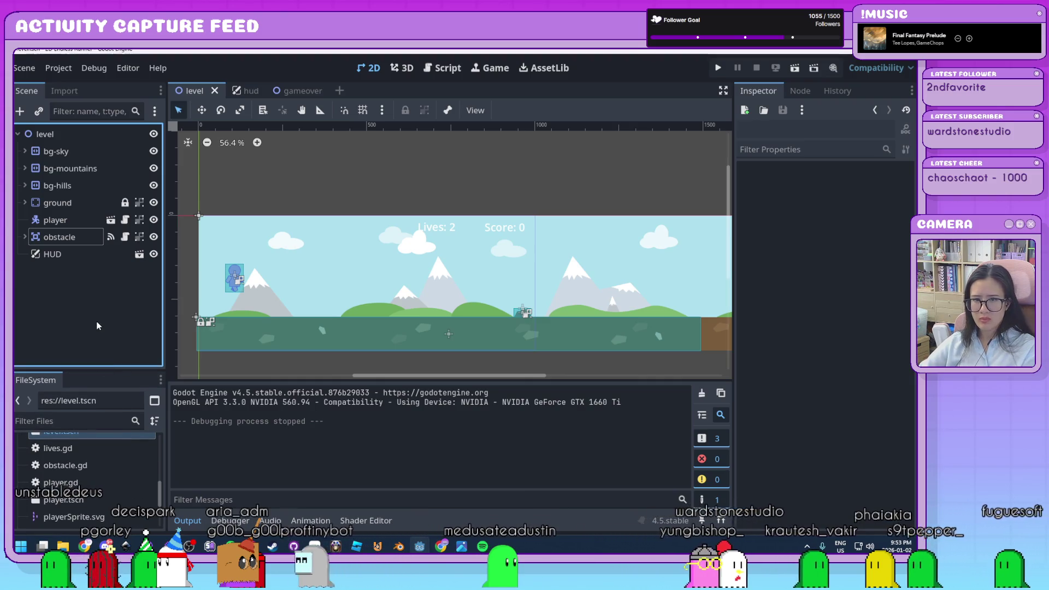
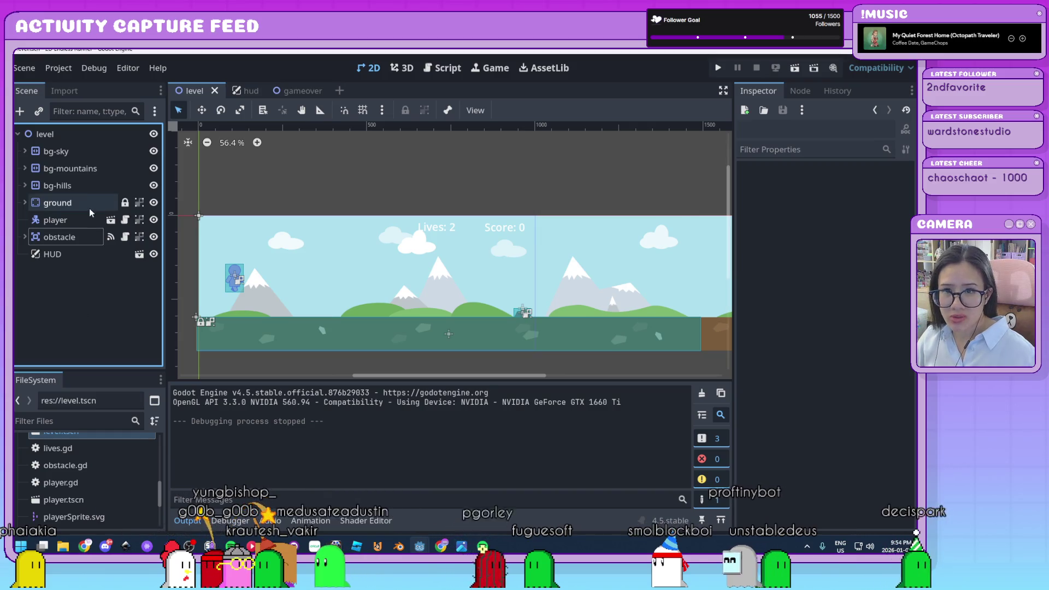
Open the level root node's context menu in the Scene dock, after dismissing a first attempt
right_click(65, 138)
left_click(30, 325)
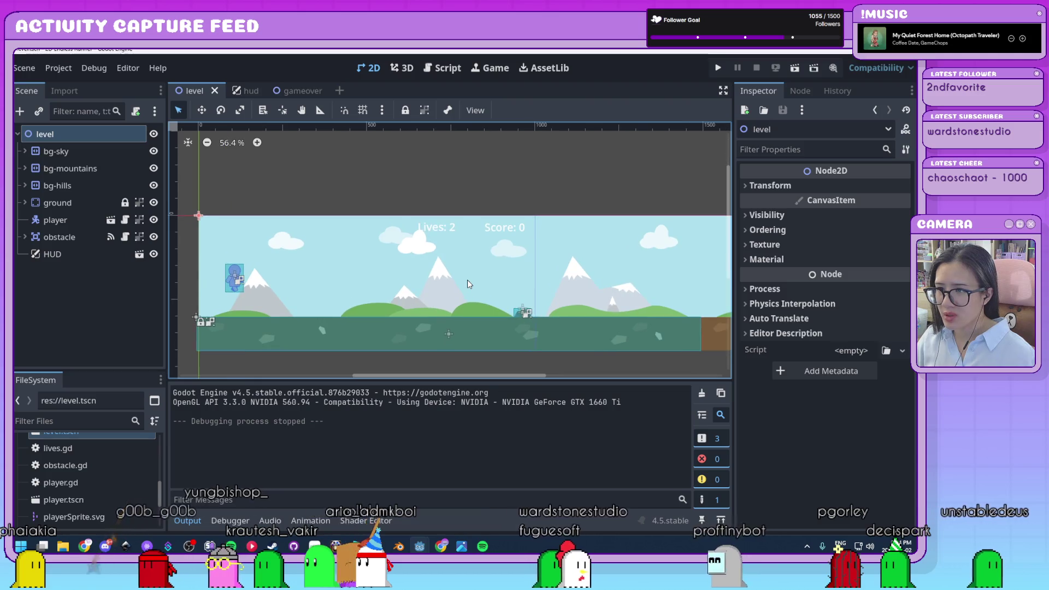
left_click(129, 304)
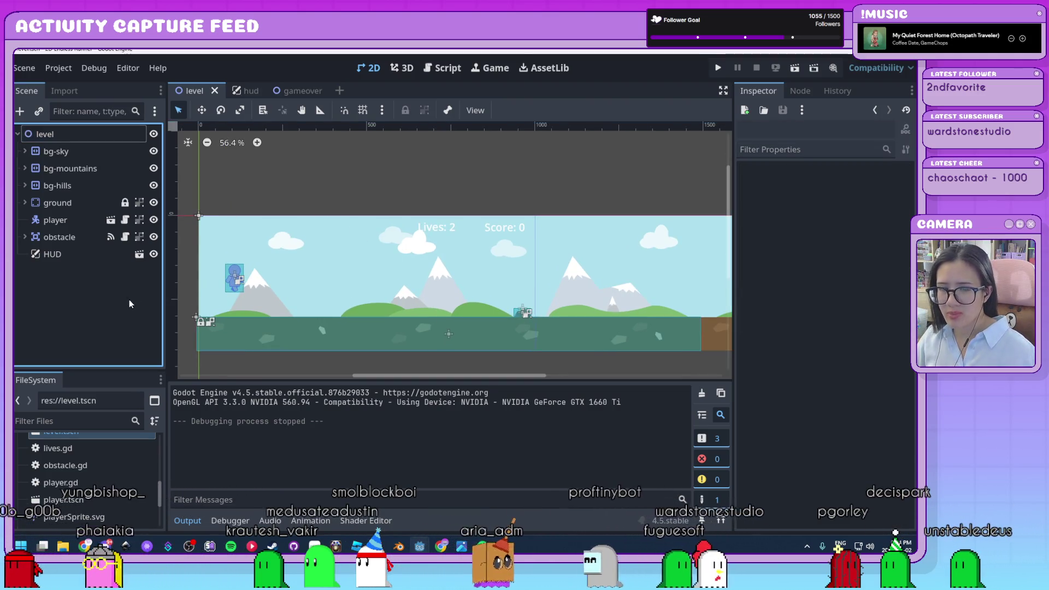
right_click(96, 137)
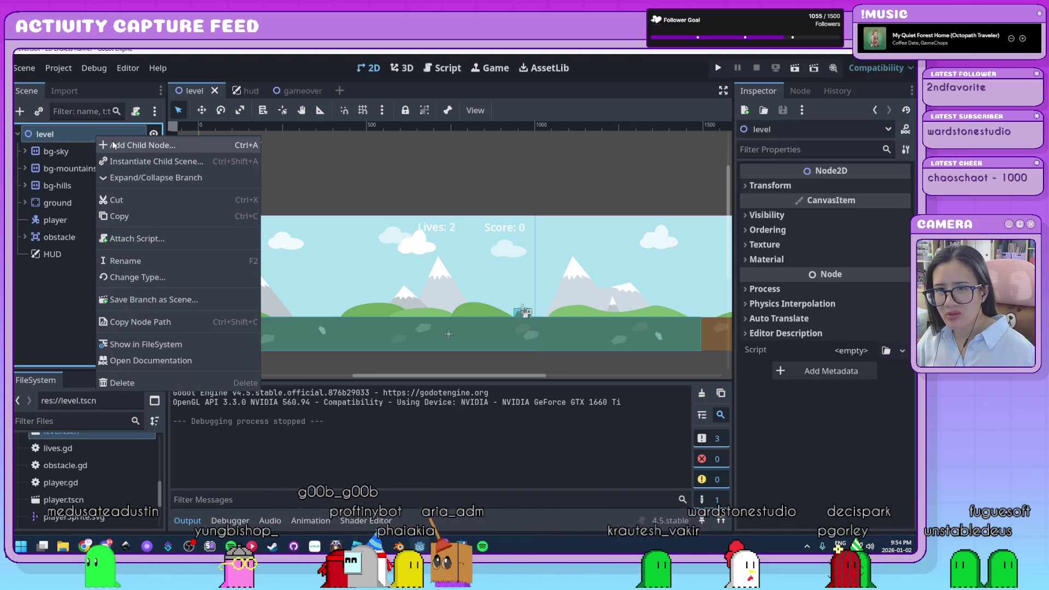
Create a plain Node child of level, name it backgroundStuff, and move it to the top
left_click(113, 144)
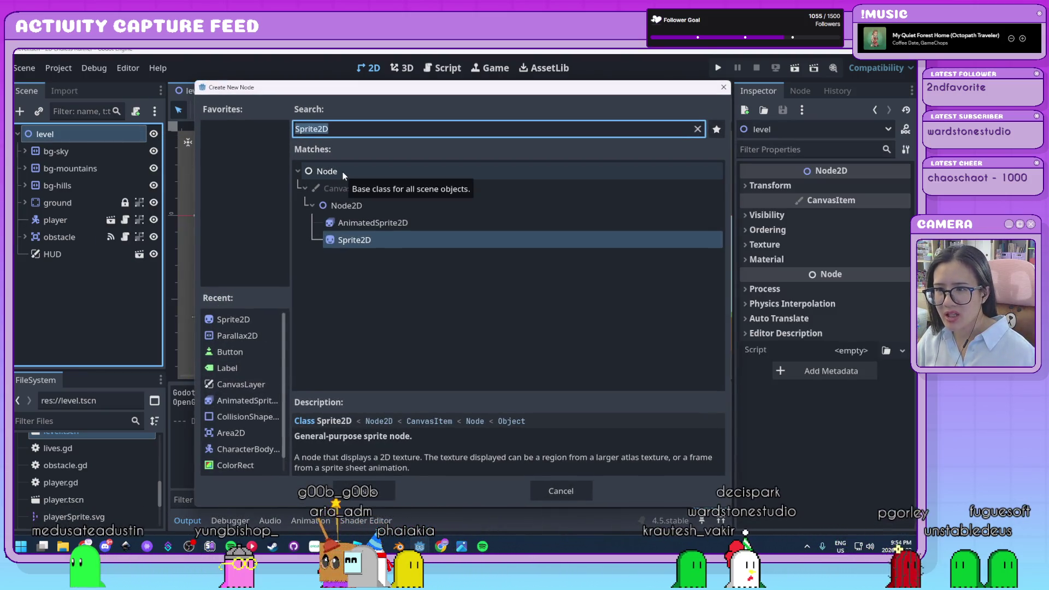
left_click(321, 174)
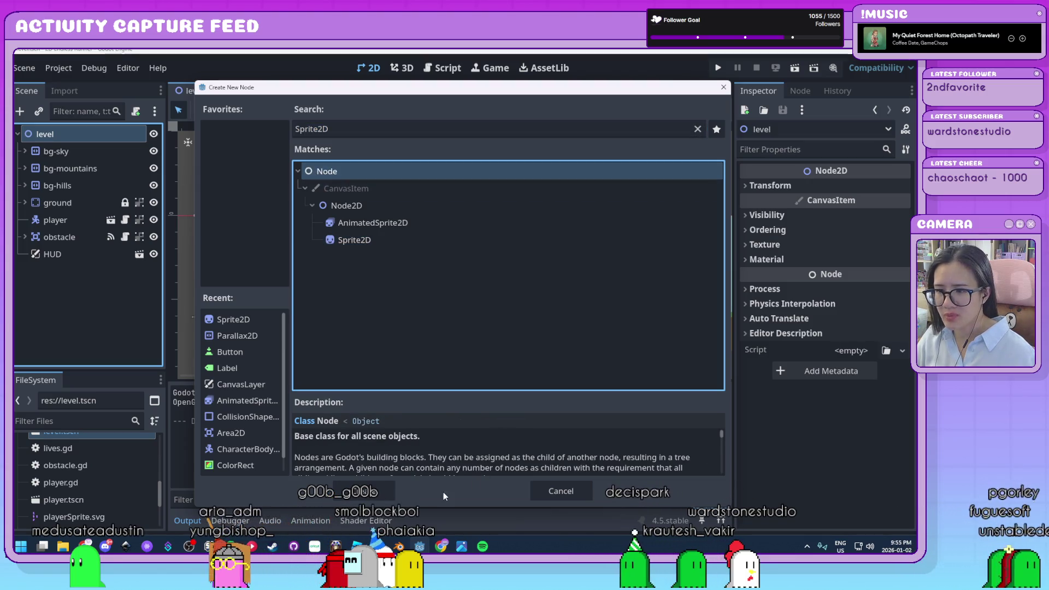
left_click(378, 493)
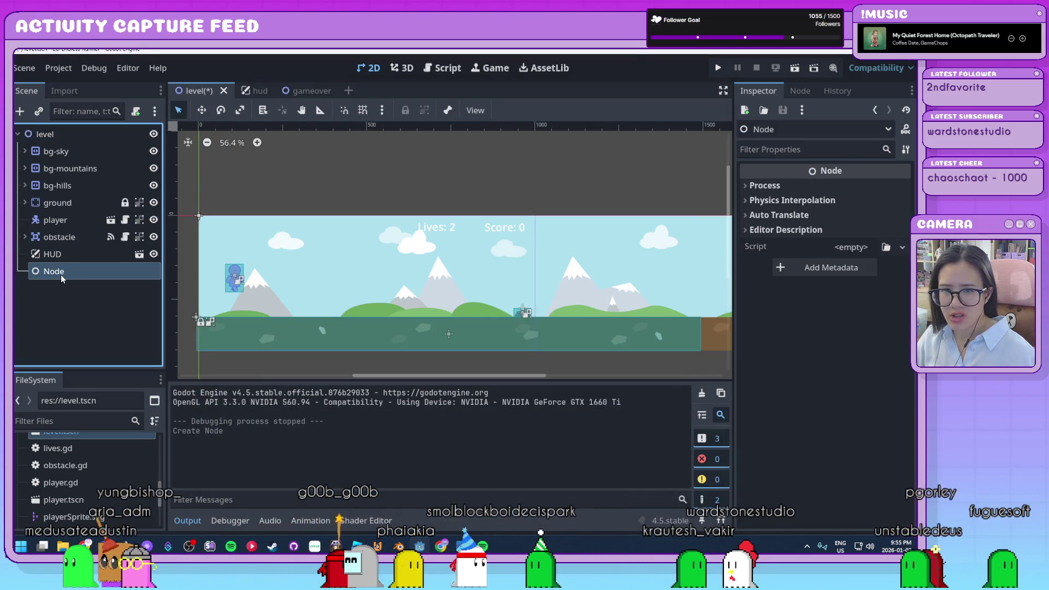
double_click(61, 273)
type("bg")
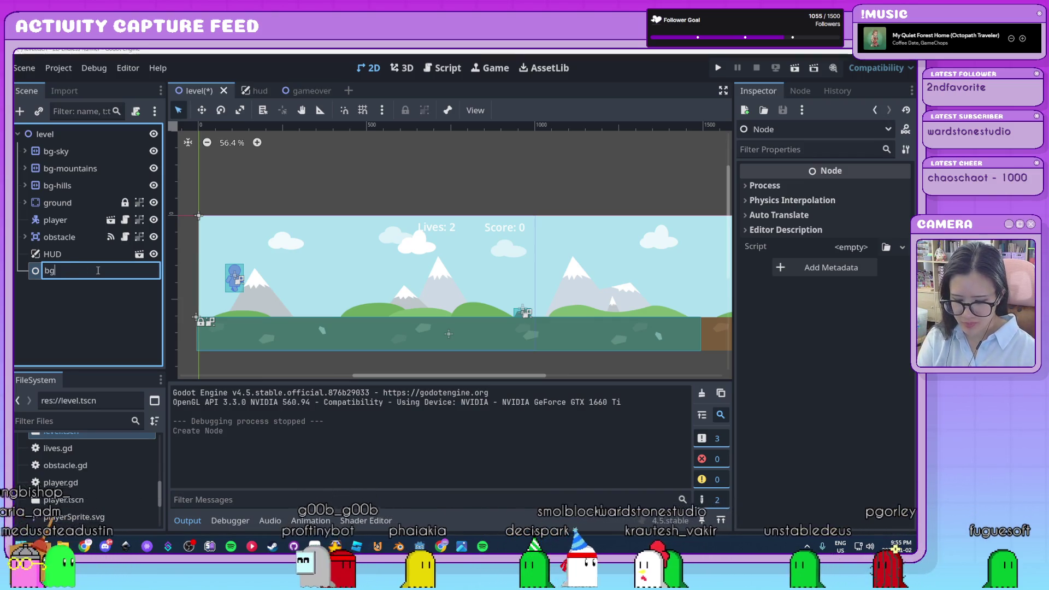
key("BackSpace")
key("BackSpace")
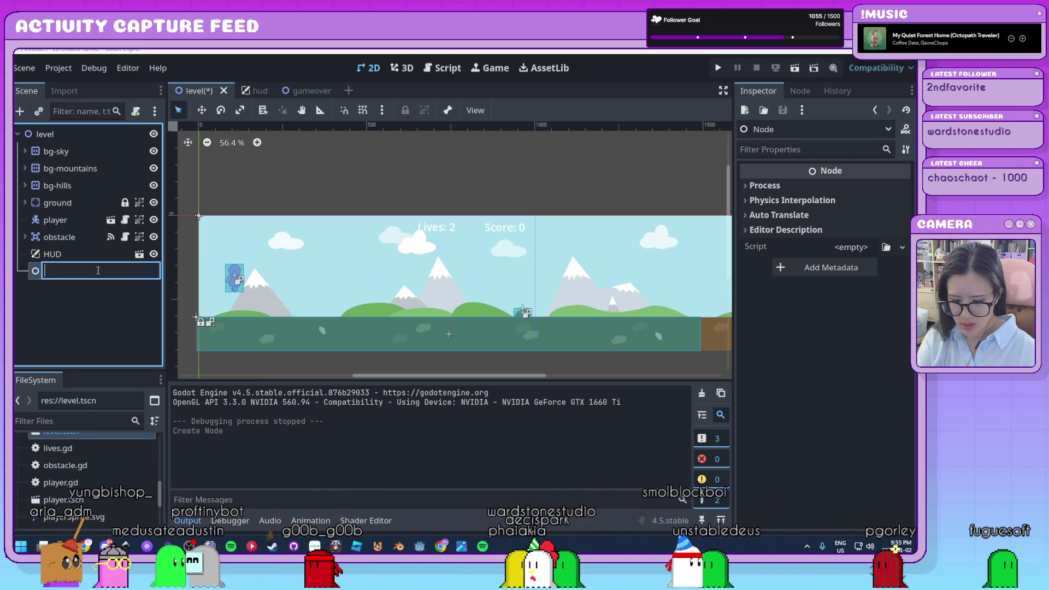
type("backgroun")
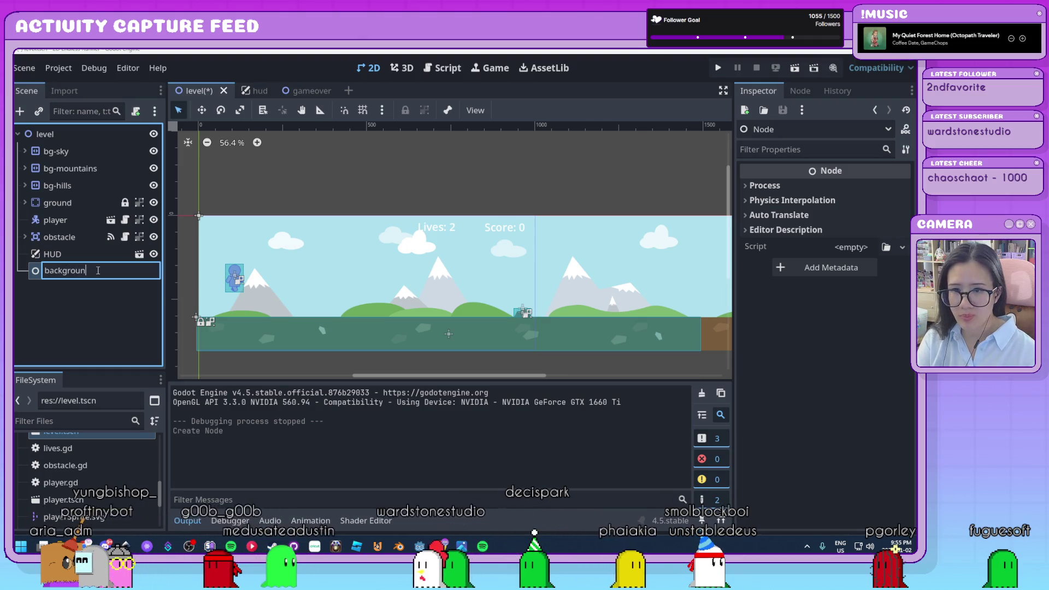
type("dStuff")
key("Return")
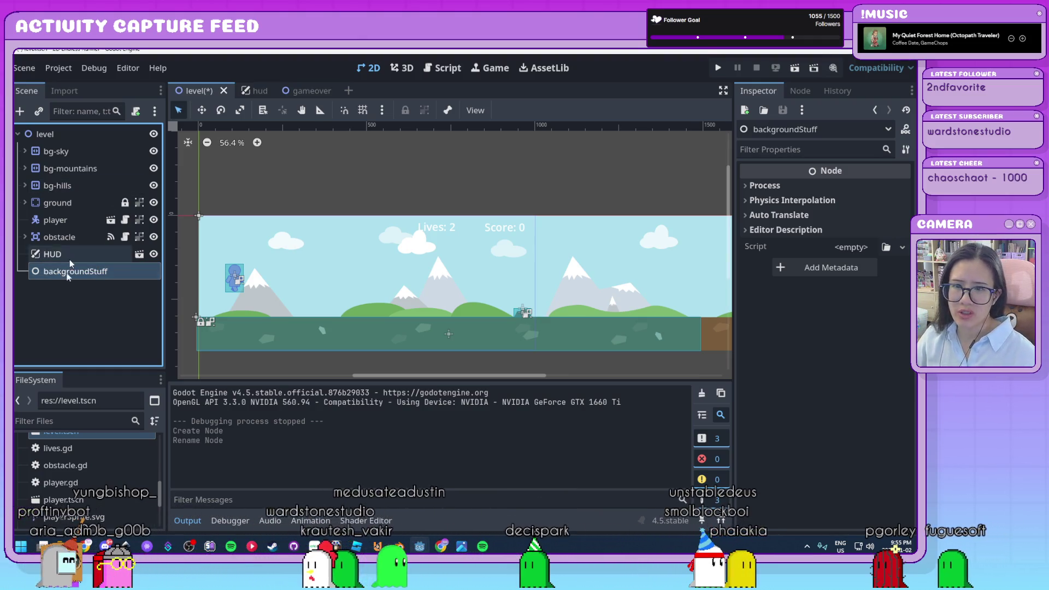
mouse_move(69, 273)
left_mouse_down()
mouse_move(79, 272)
mouse_move(74, 150)
left_mouse_up()
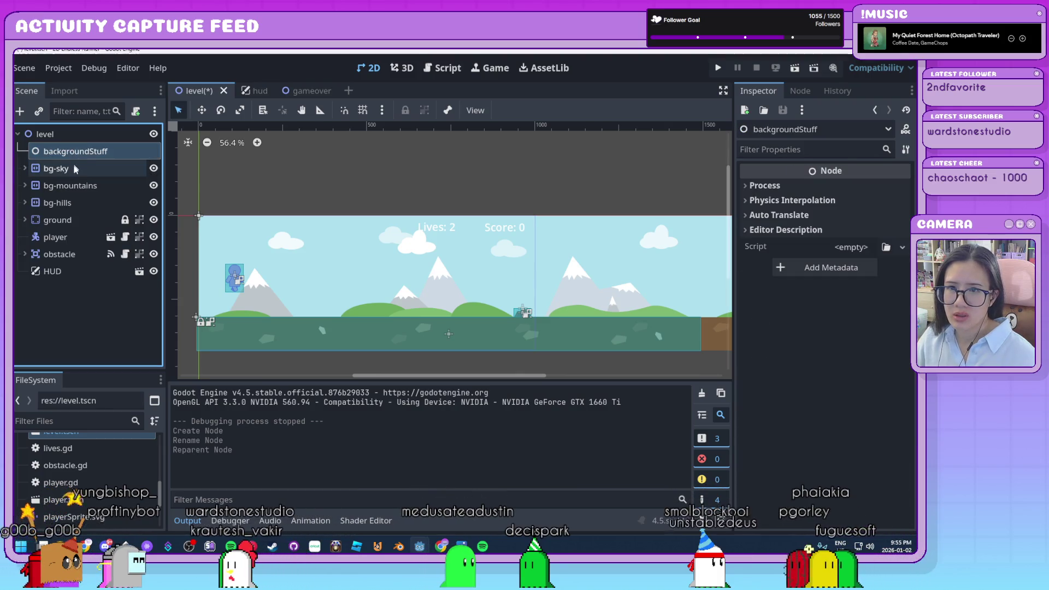
Nest bg-sky, bg-mountains and bg-hills inside backgroundStuff, then collapse and select it
left_click(76, 169)
left_click(77, 204, "shift")
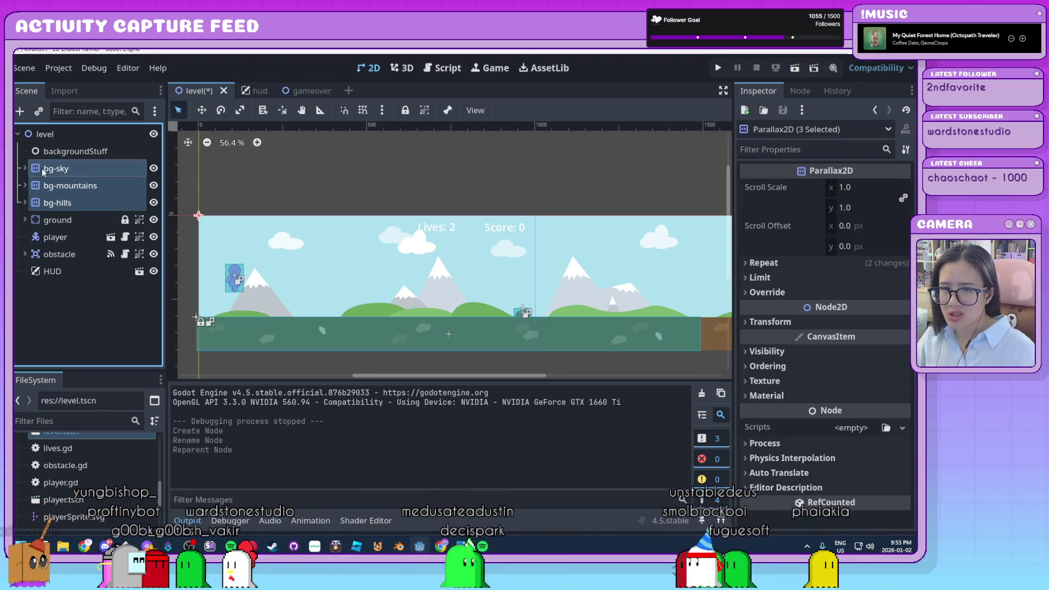
left_click_drag(74, 158, 75, 158)
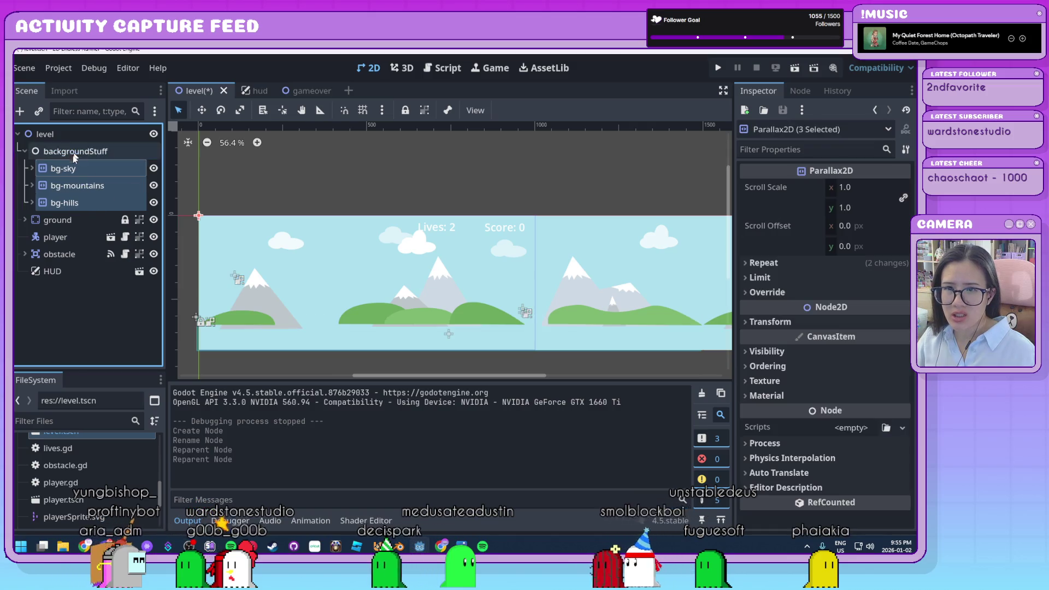
left_click(25, 151)
left_click(76, 268)
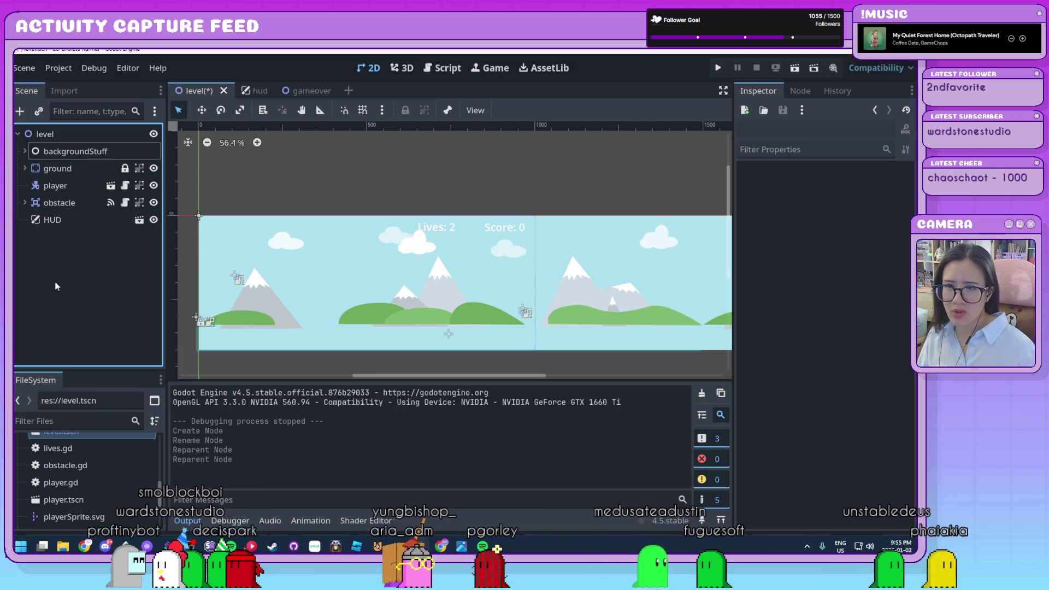
left_click(47, 154)
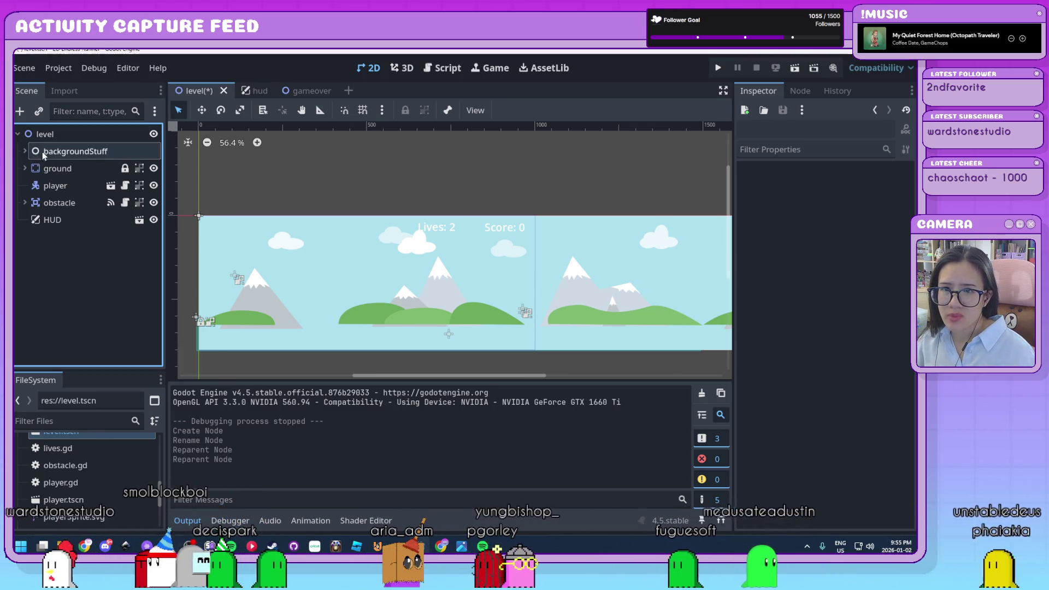
Change backgroundStuff's type from Node to Node2D and expand it to show its layers
right_click(43, 151)
left_click(127, 294)
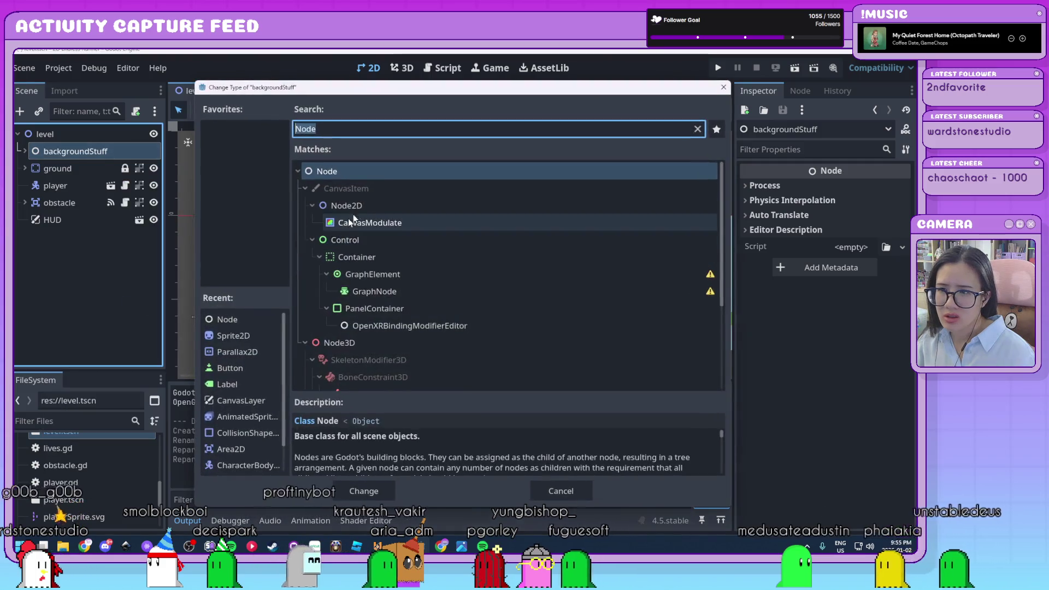
double_click(359, 207)
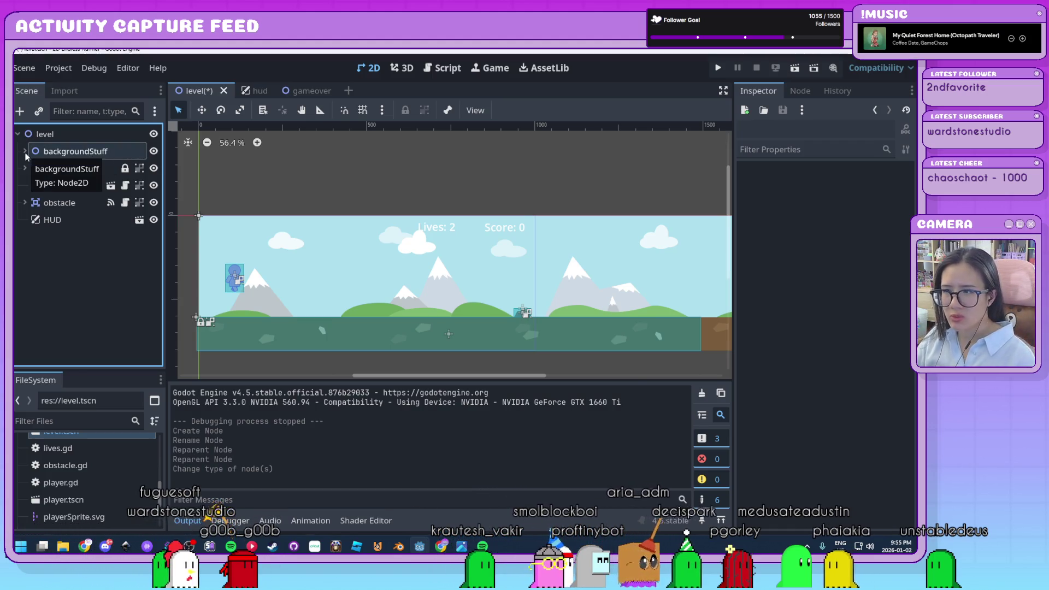
scroll(437, 323, "down", 2)
scroll(437, 319, "up", 1)
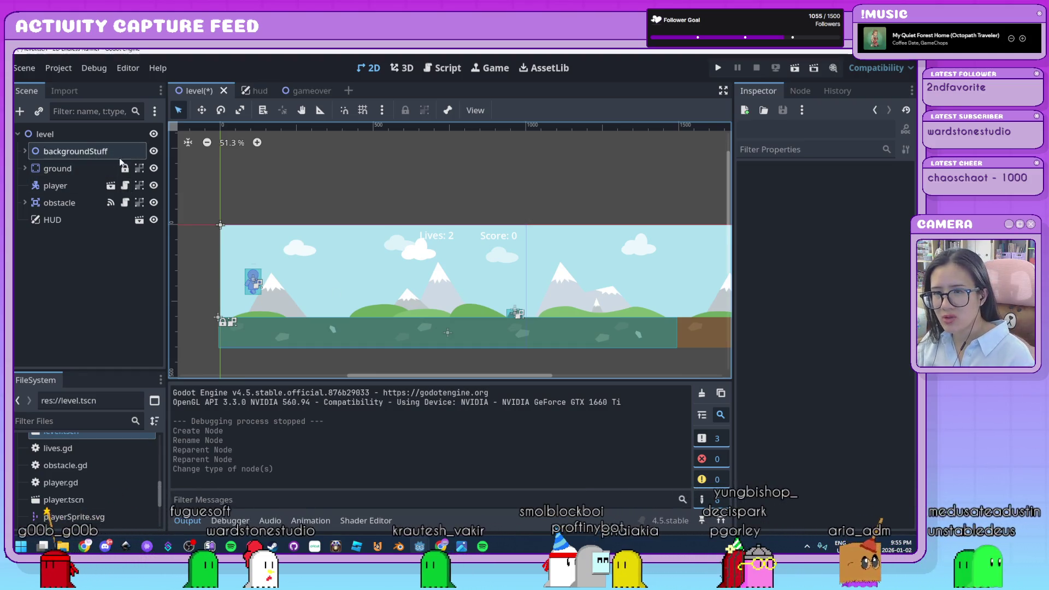
left_click(25, 152)
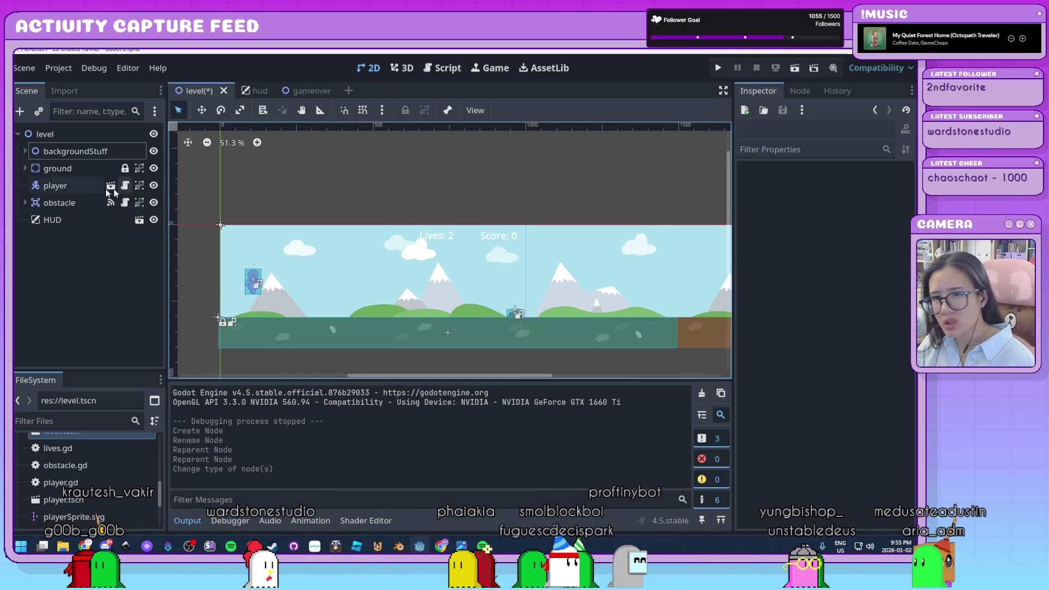
Move HUD directly below backgroundStuff in the level tree and open the player scene
left_click(83, 292)
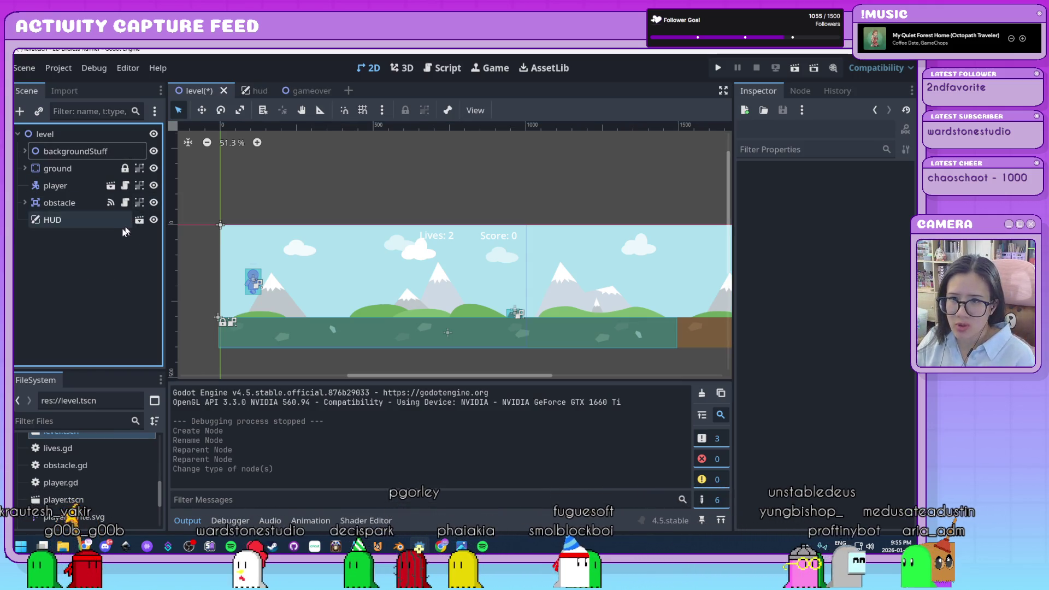
left_click(79, 190)
left_click(122, 221)
left_click_drag(109, 220, 49, 162)
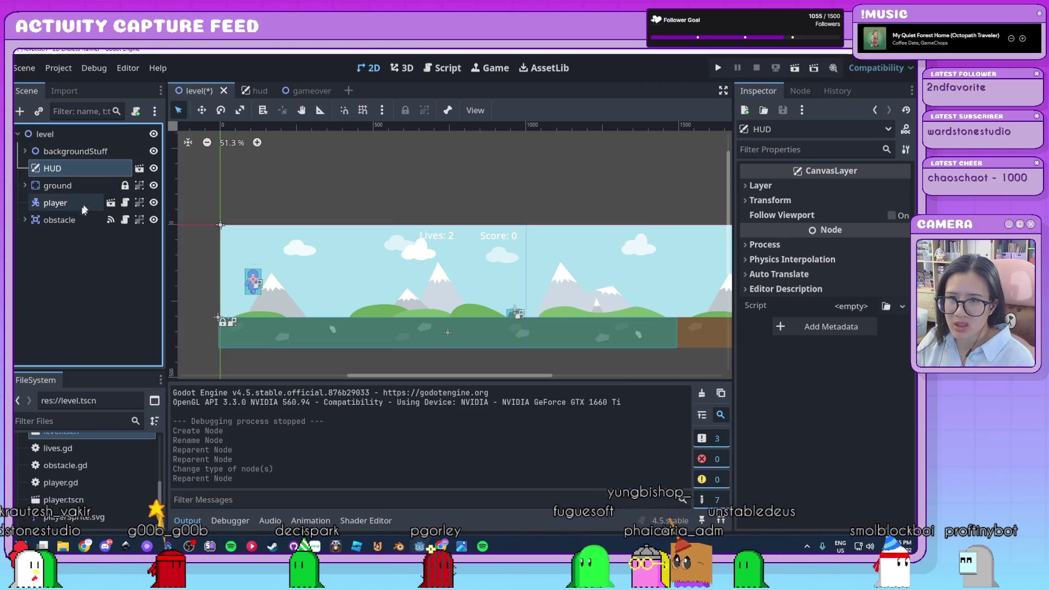
left_click(78, 251)
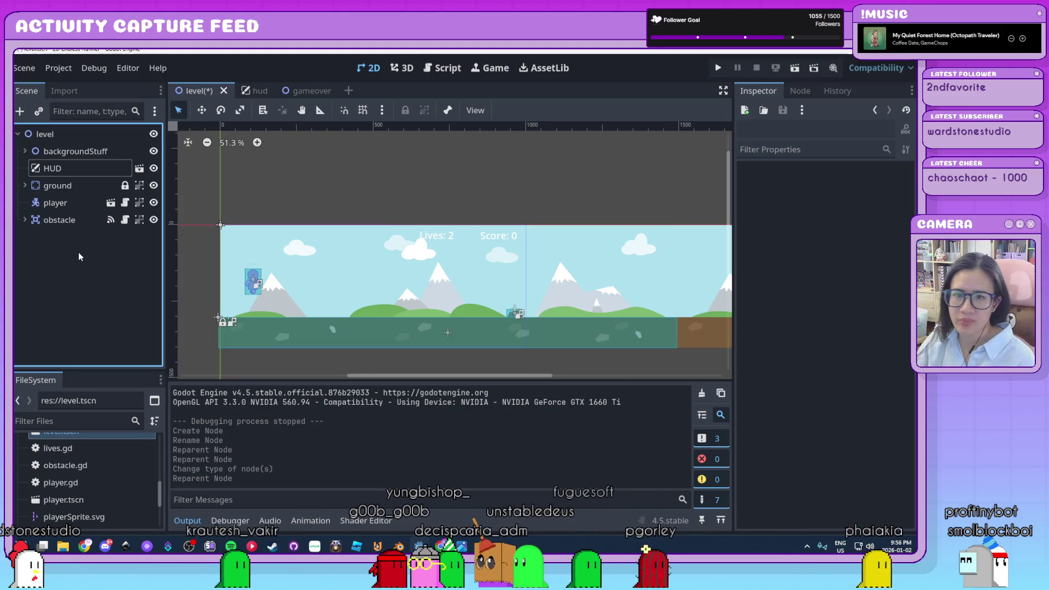
left_click(108, 202)
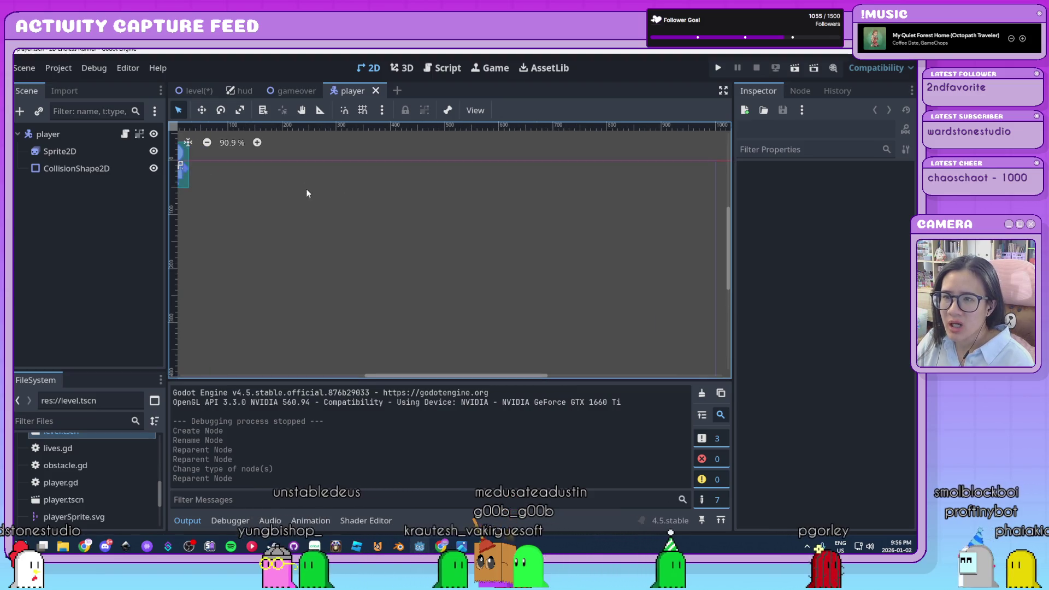
Reopen player.tscn in its own tab from the level's player node
left_click(376, 91)
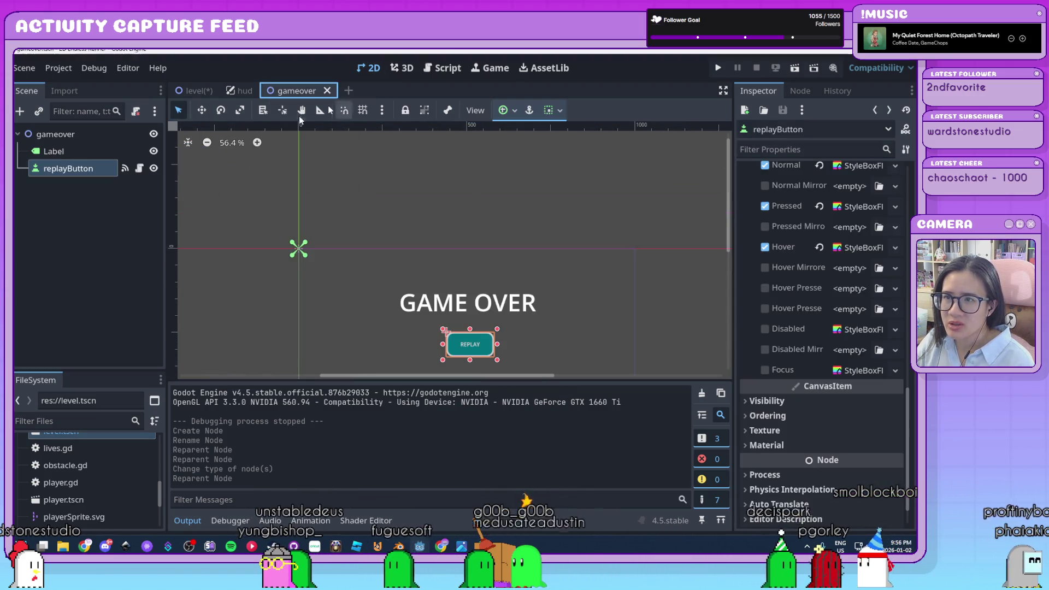
left_click(194, 92)
right_click(66, 204)
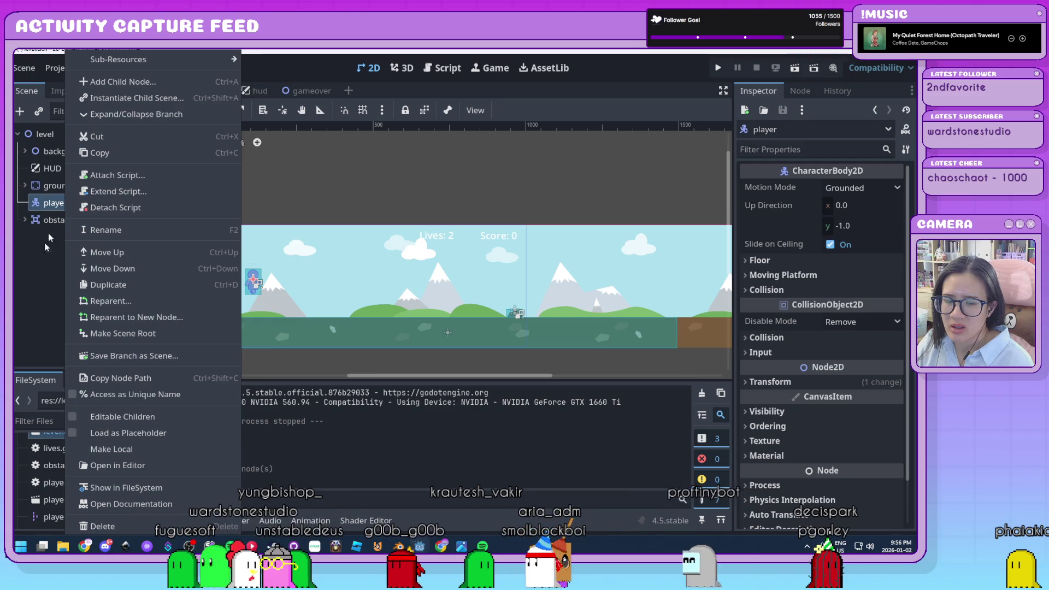
left_click(36, 272)
left_click(126, 202)
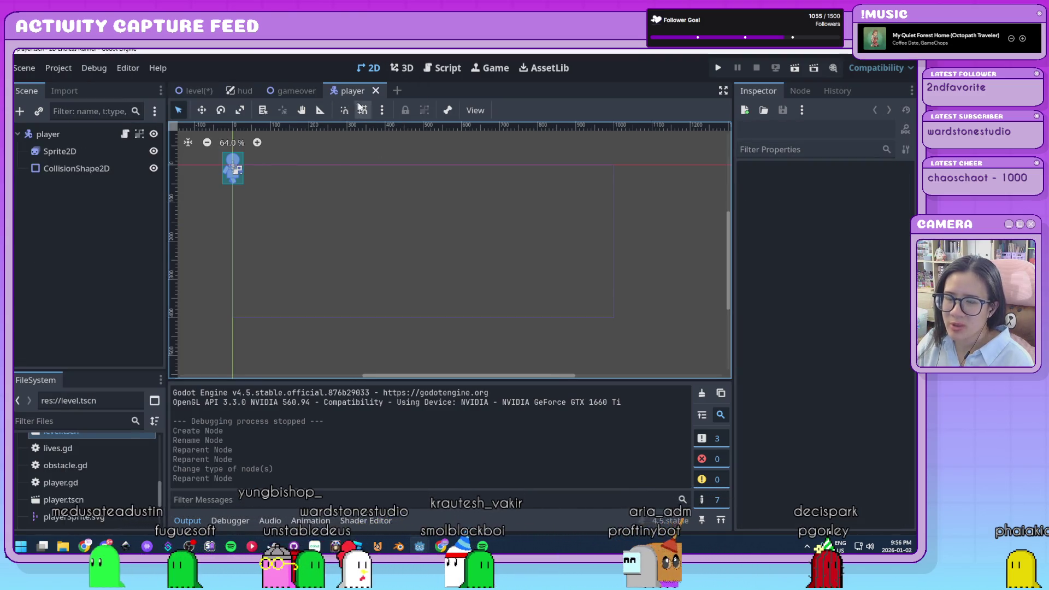
left_click_drag(294, 166, 382, 190)
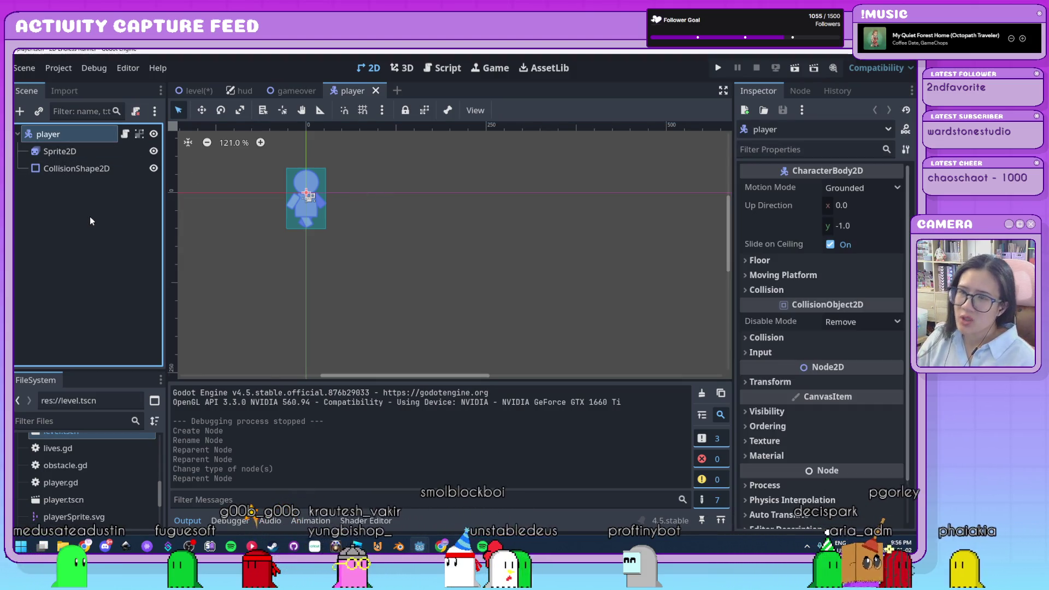
left_click(194, 90)
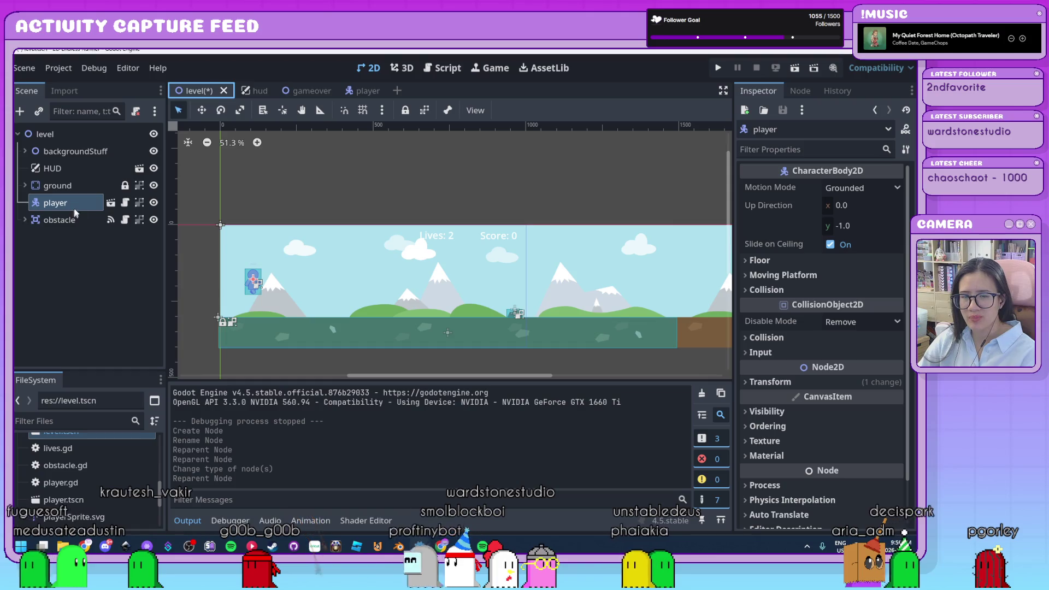
left_click(111, 204)
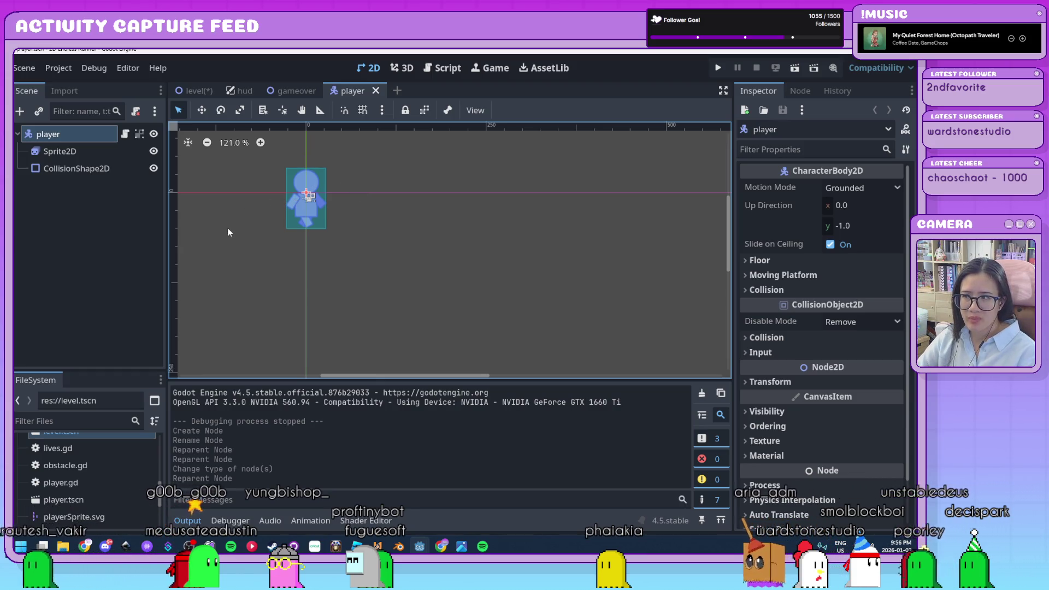
Select the player CharacterBody2D root and bring up its context menu
scroll(333, 241, "up", 3)
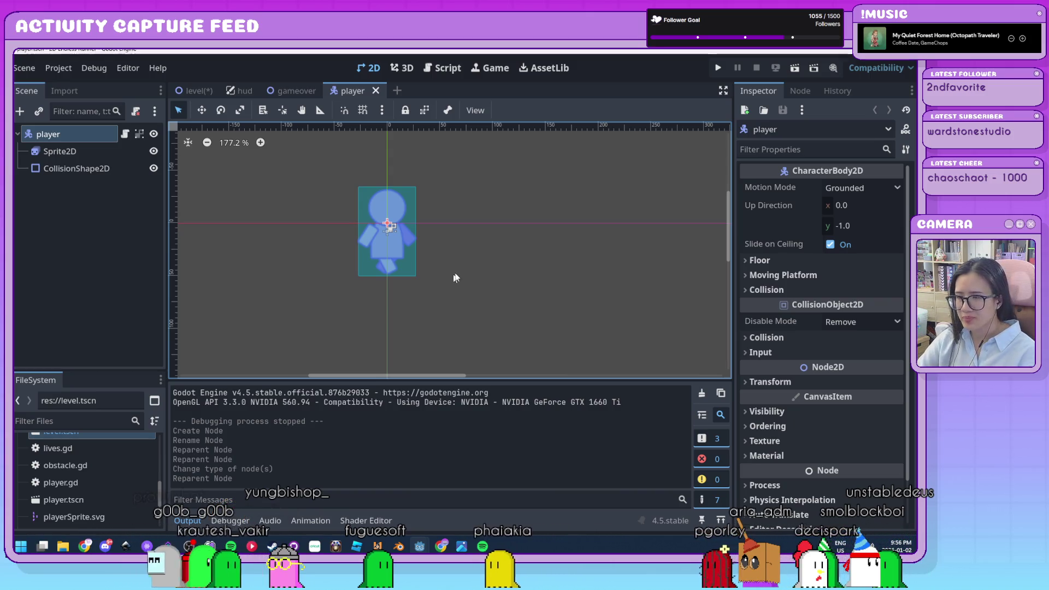
scroll(454, 290, "down", 3)
left_click(69, 256)
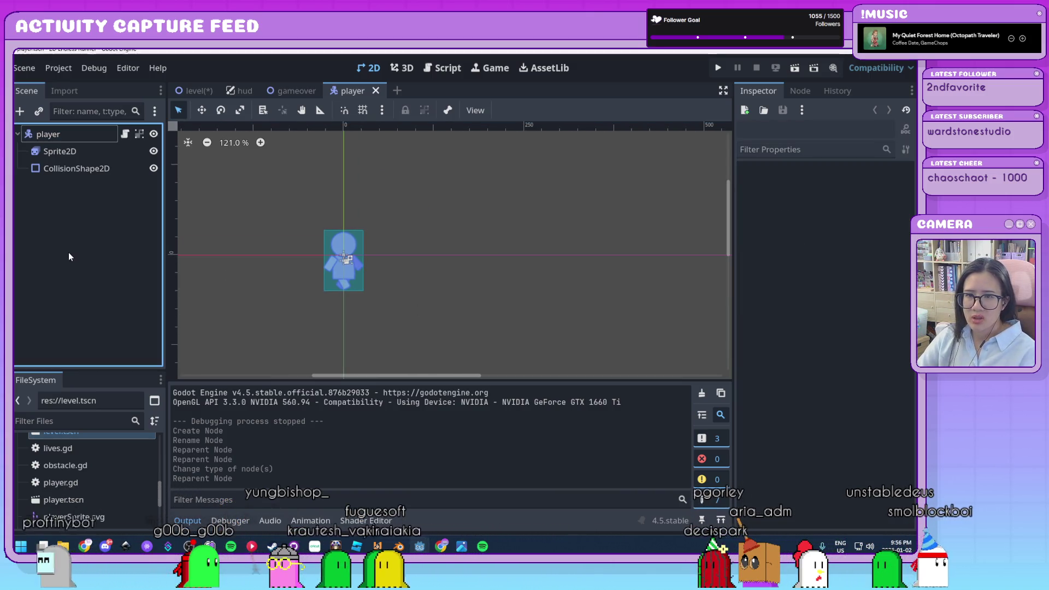
left_click(82, 134)
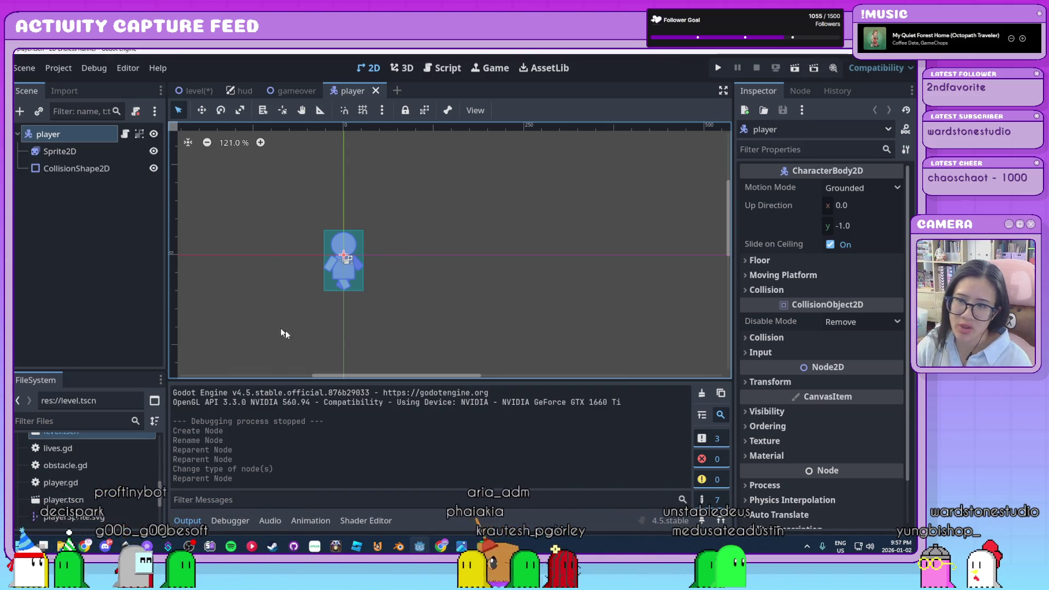
left_click(35, 212)
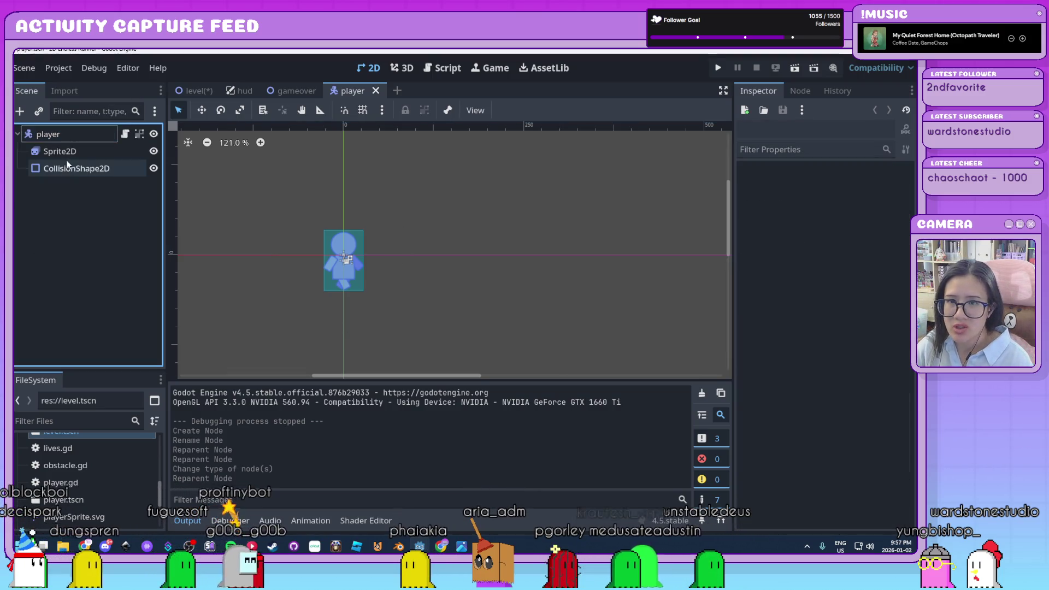
left_click(83, 134)
right_click(72, 135)
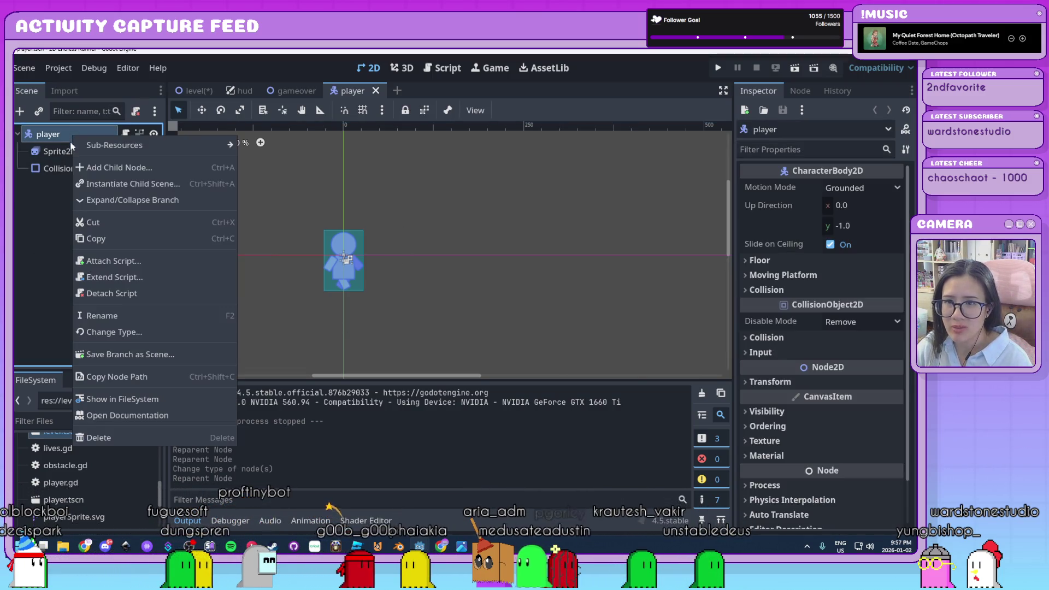
left_click(99, 165)
type("audio")
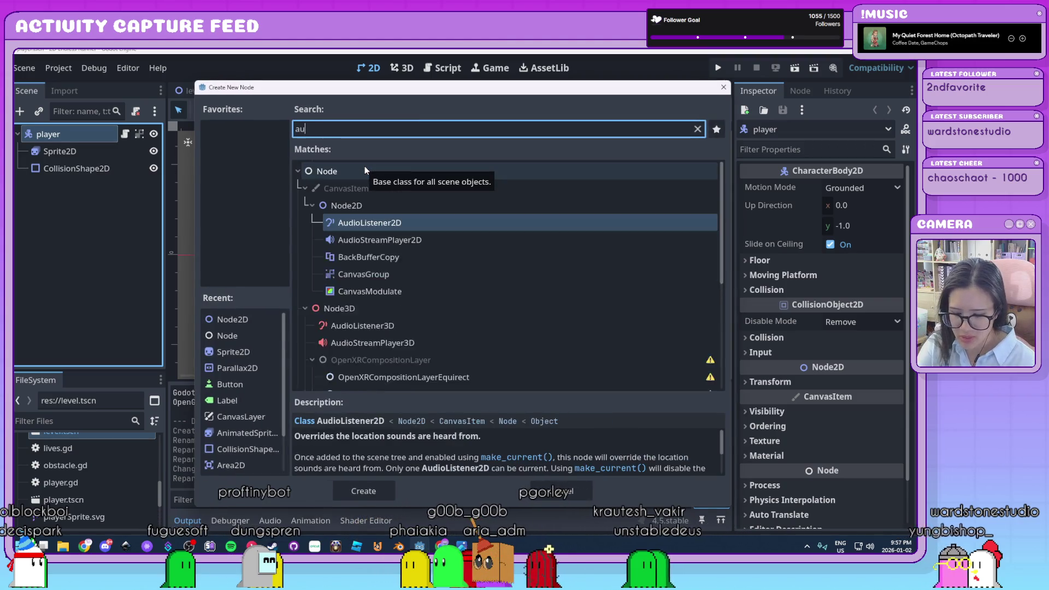
left_click(431, 236)
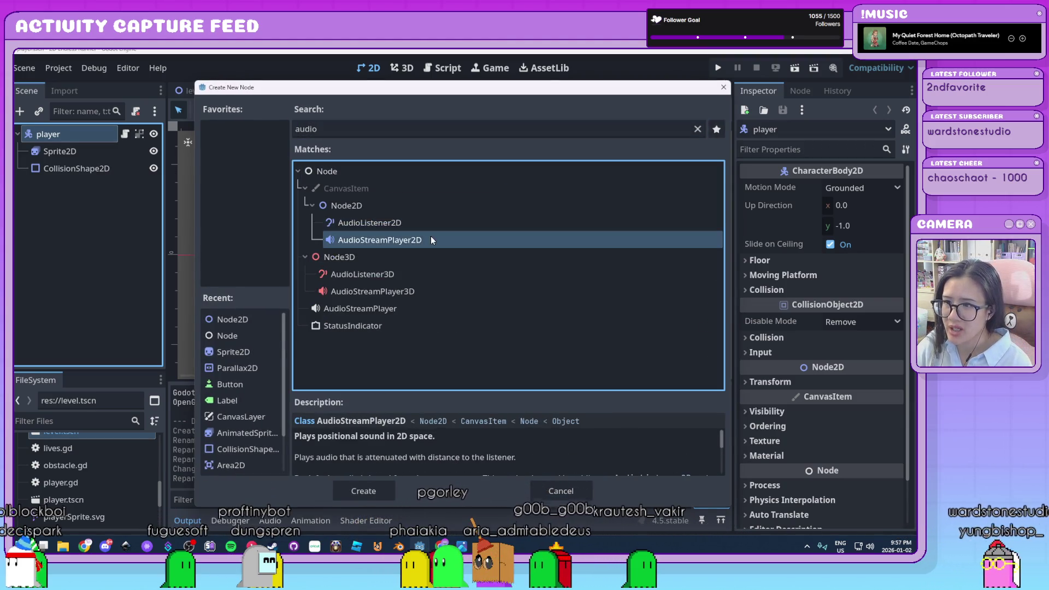
left_click(417, 310)
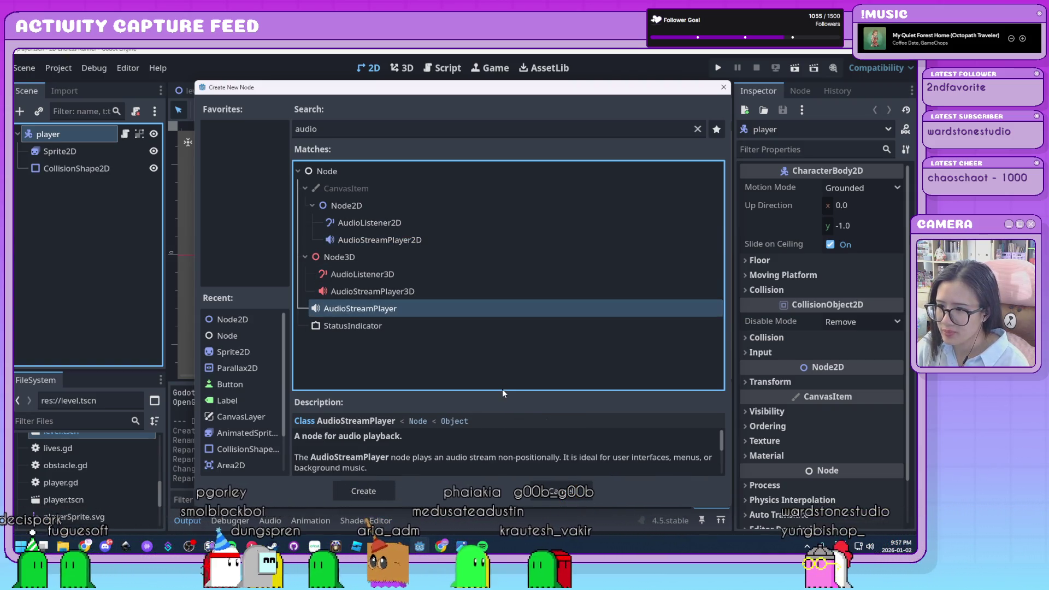
scroll(566, 457, "down", 3)
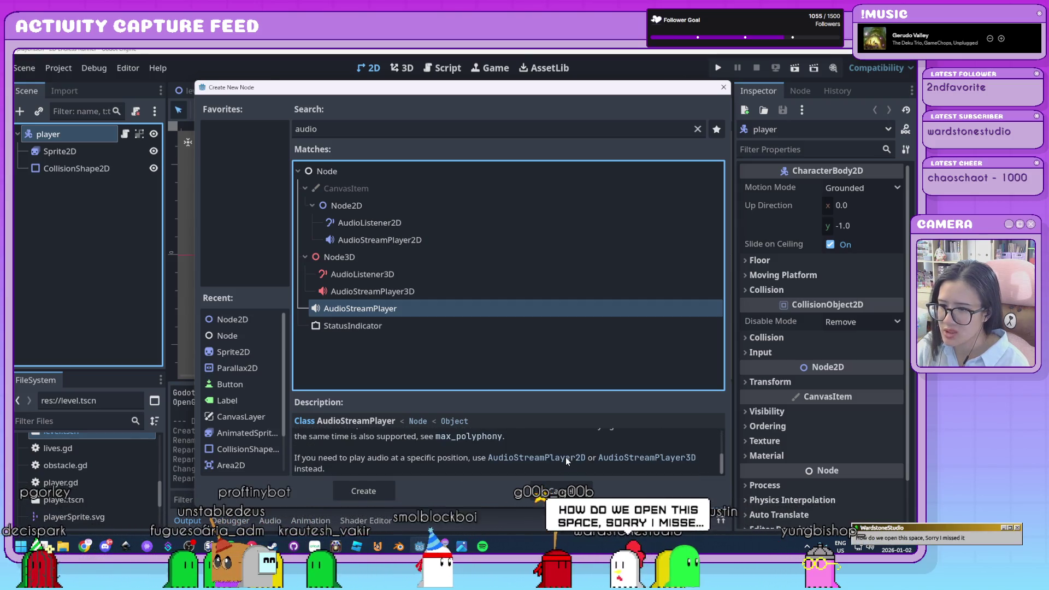
scroll(566, 457, "up", 3)
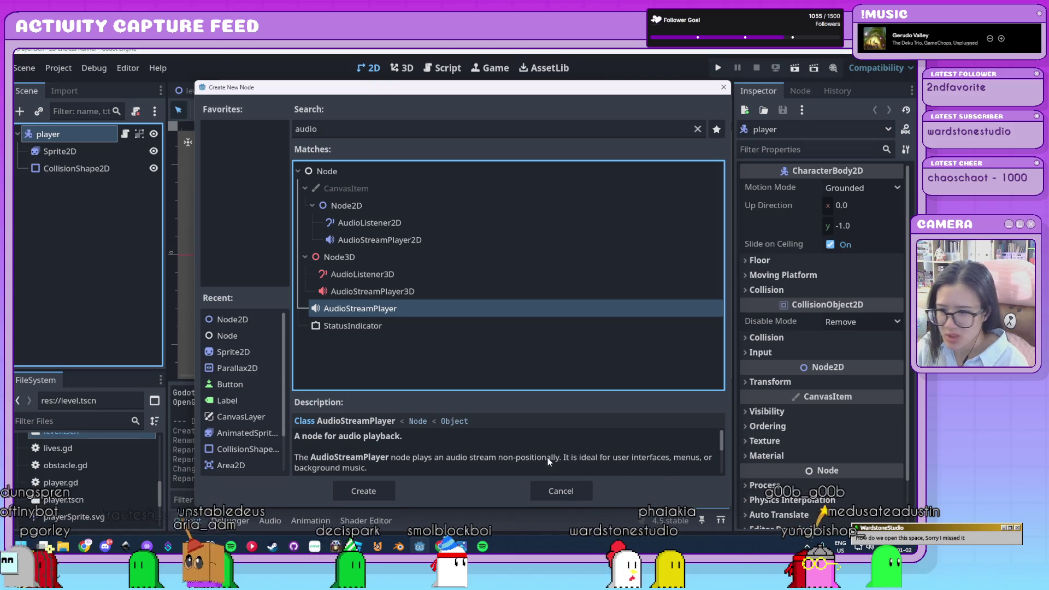
left_click(420, 241)
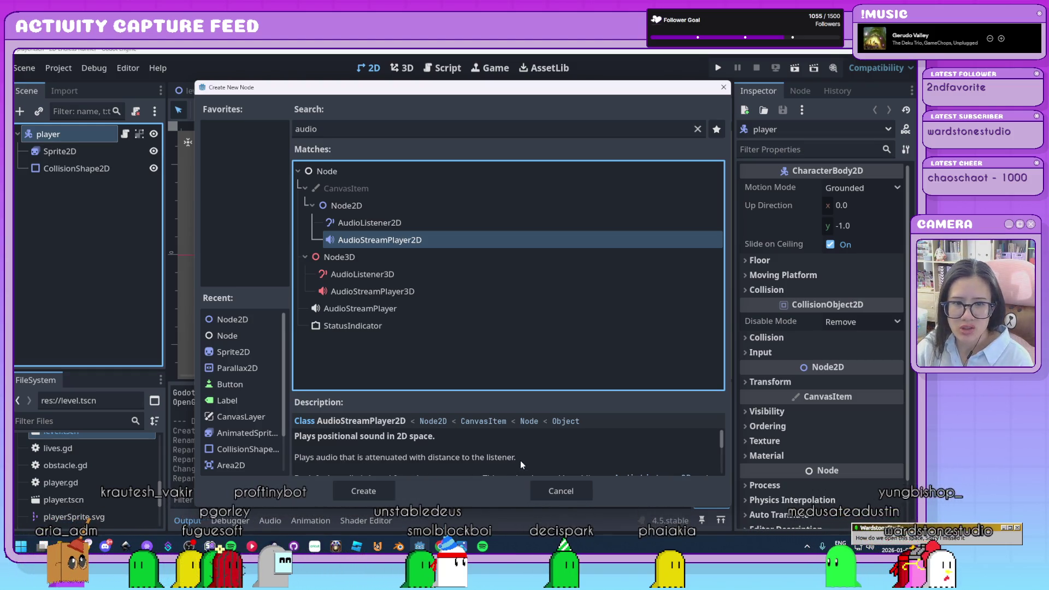
left_click(573, 494)
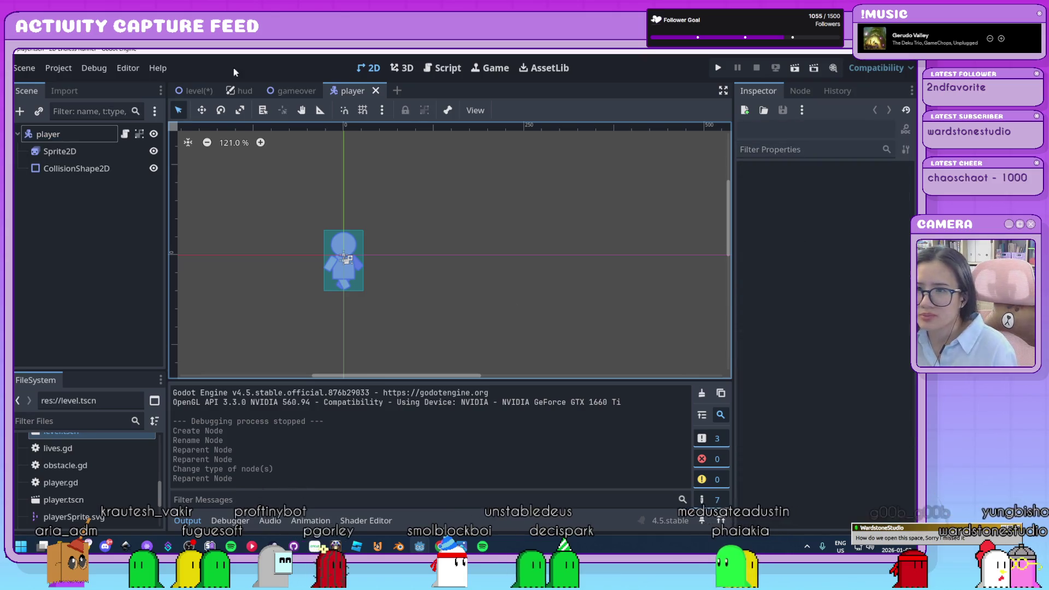
left_click(200, 91)
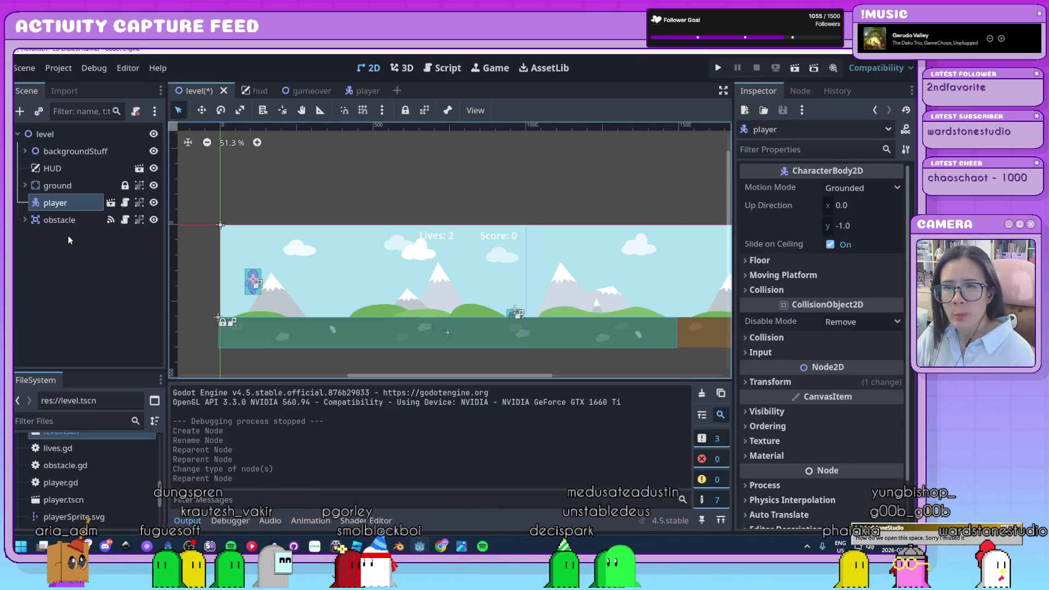
left_click(64, 208)
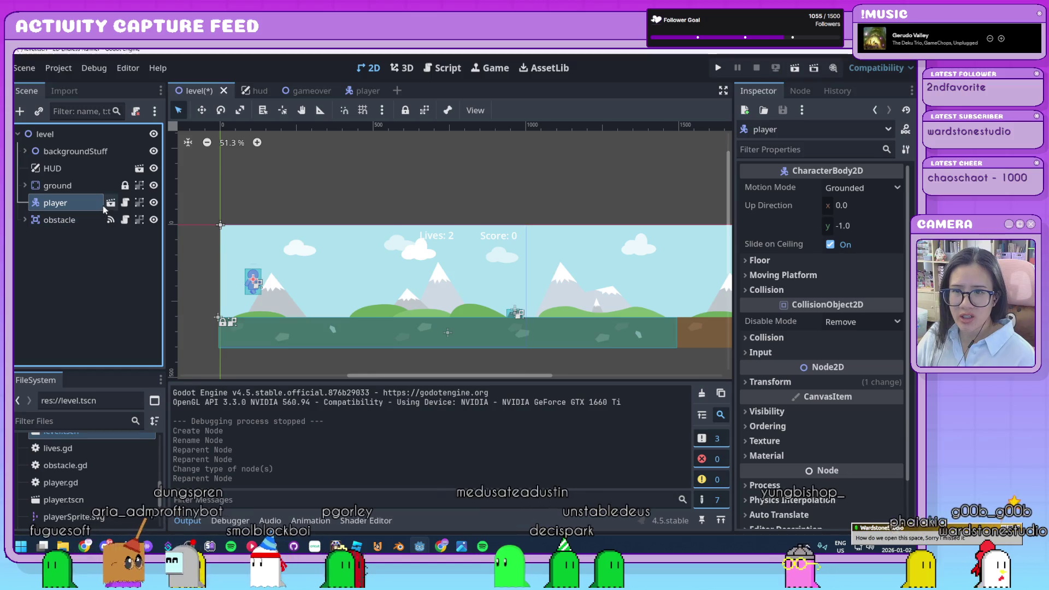
right_click(83, 207)
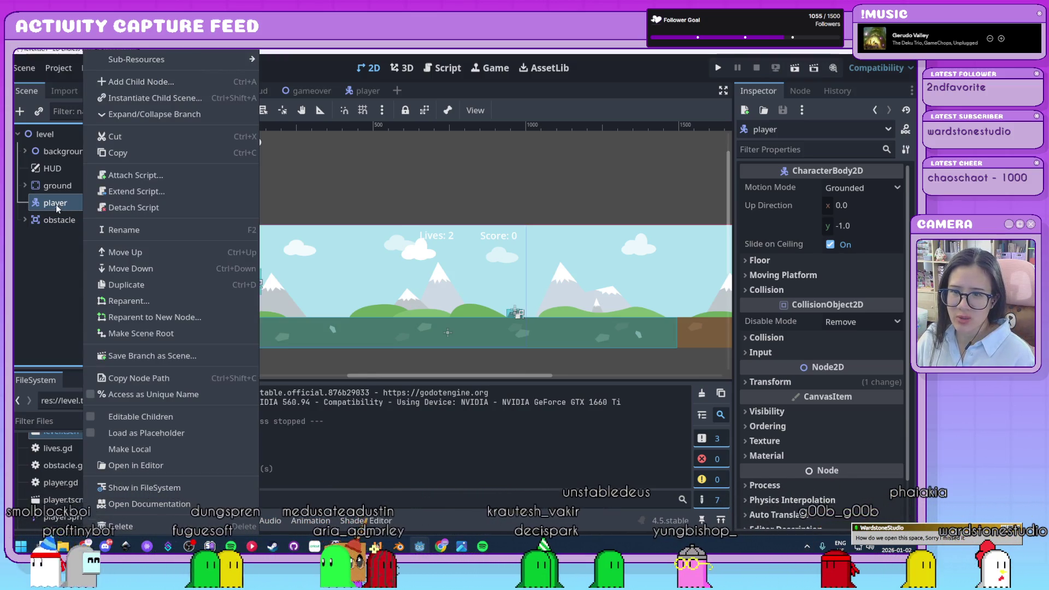
left_click(25, 294)
left_click(360, 94)
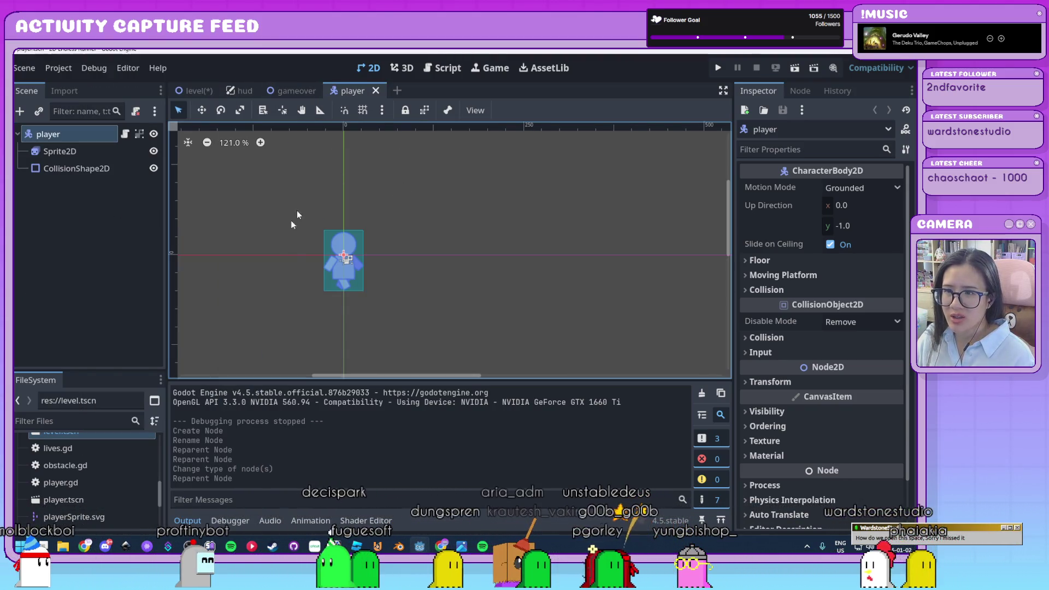
left_click(185, 90)
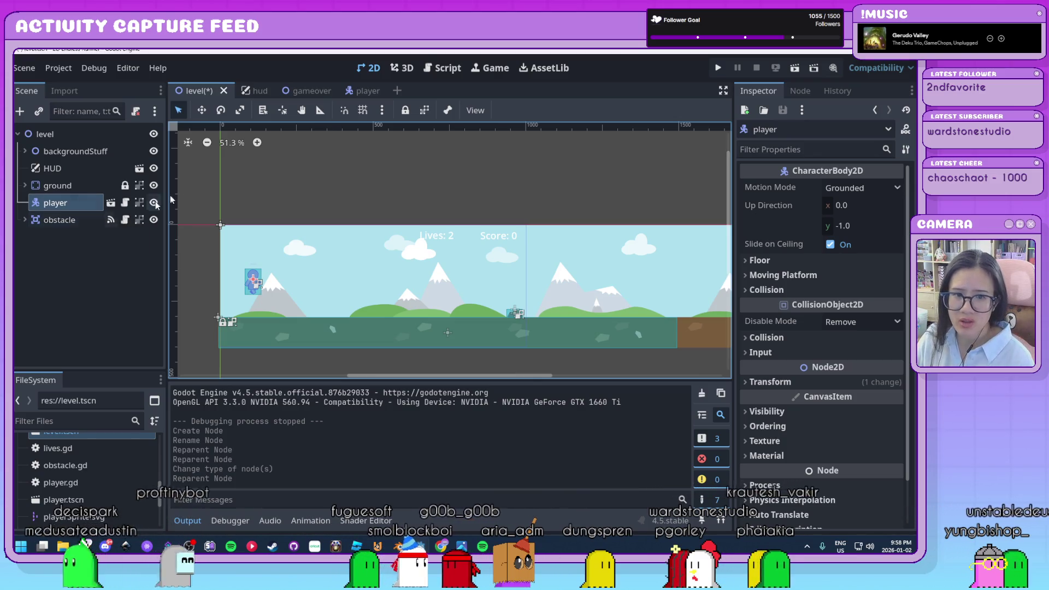
mouse_move(309, 90)
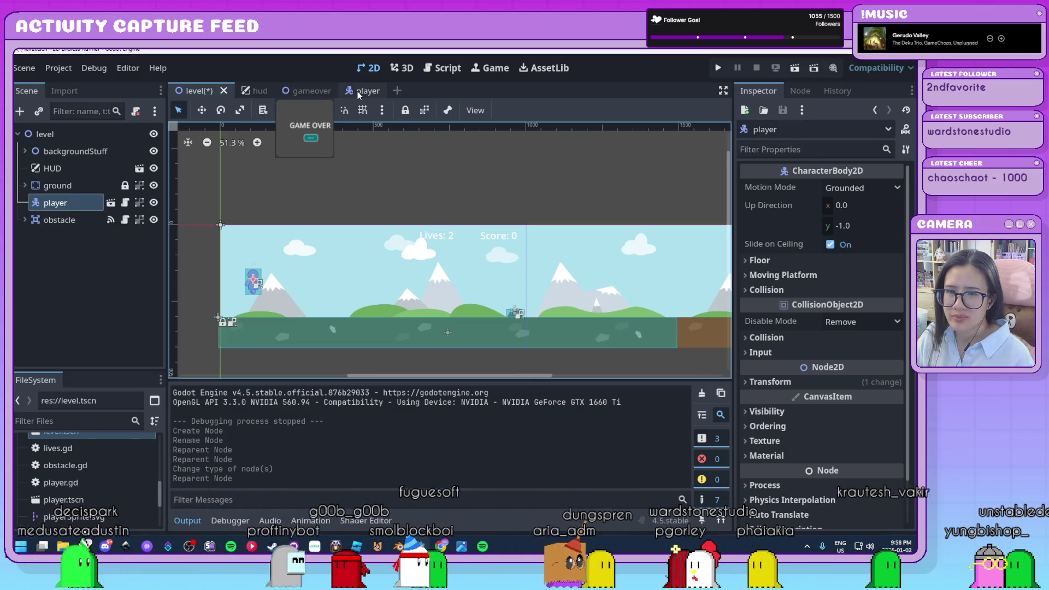
left_click(358, 90)
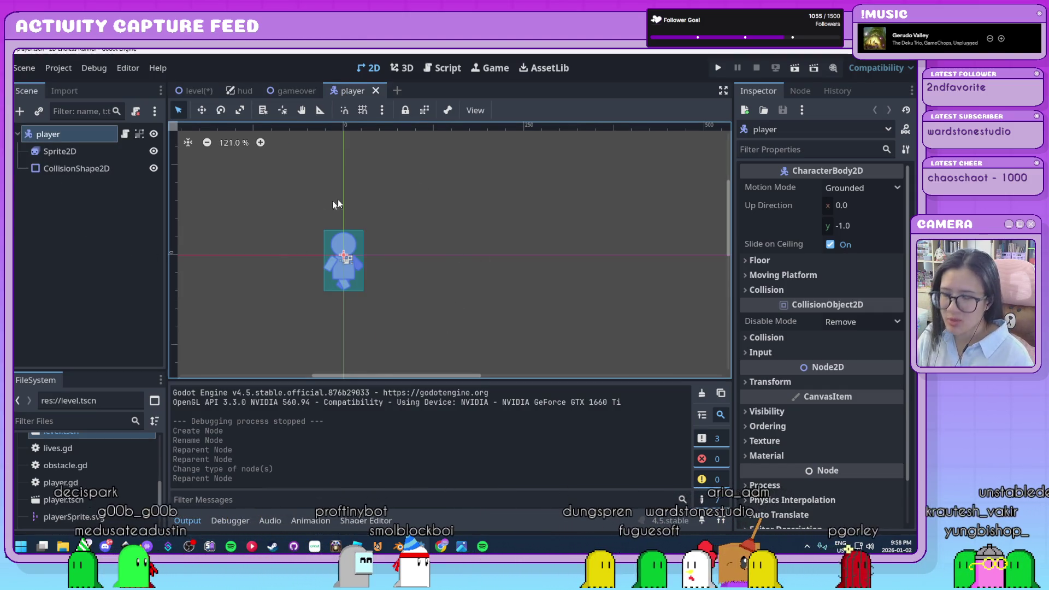
scroll(401, 215, "down", 5)
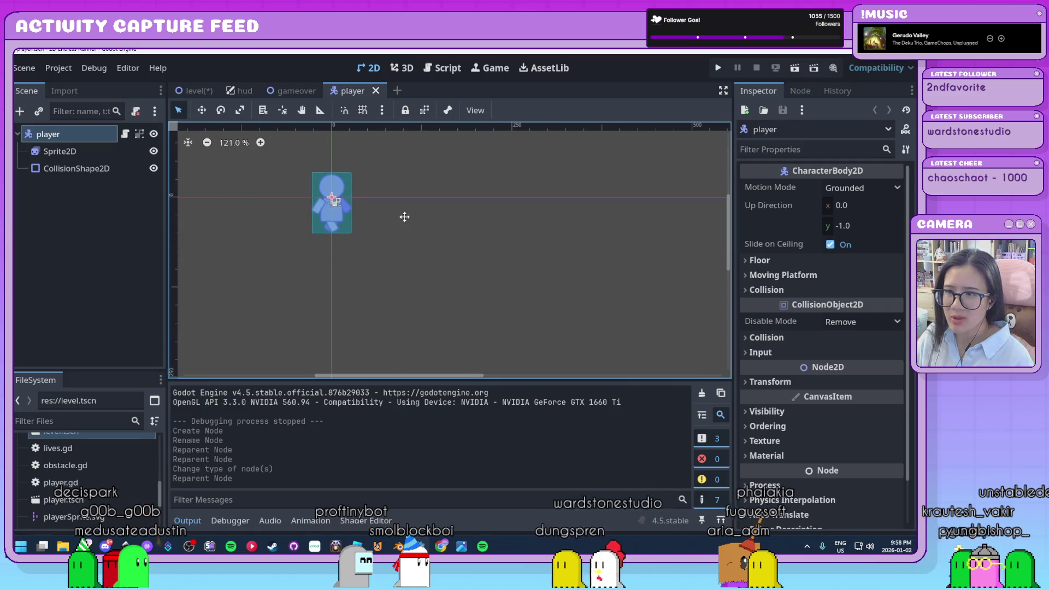
scroll(401, 215, "up", 2)
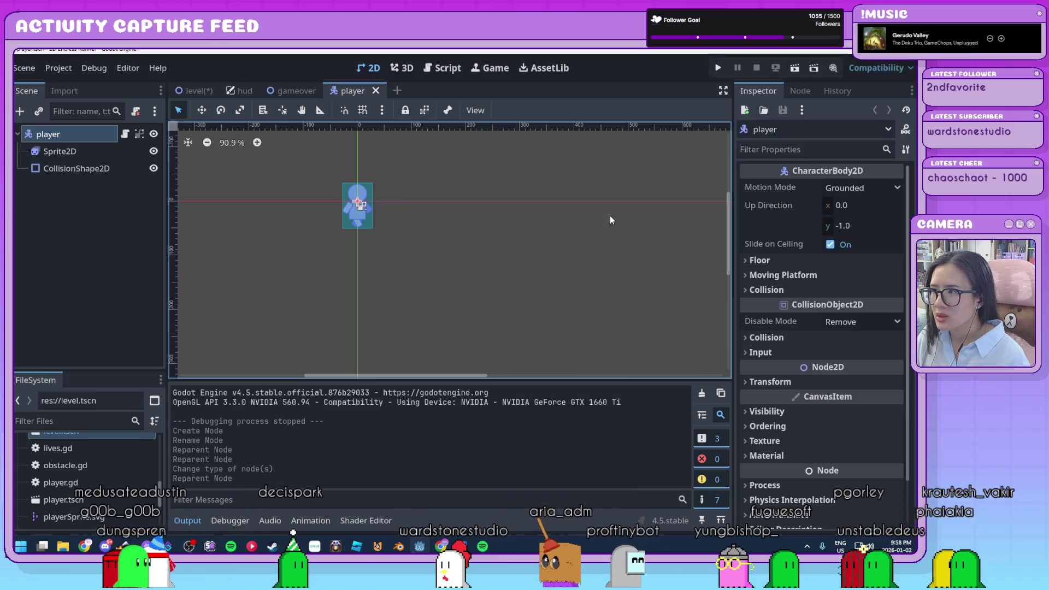
Add an AudioStreamPlayer2D child under the player root and begin renaming it
right_click(71, 136)
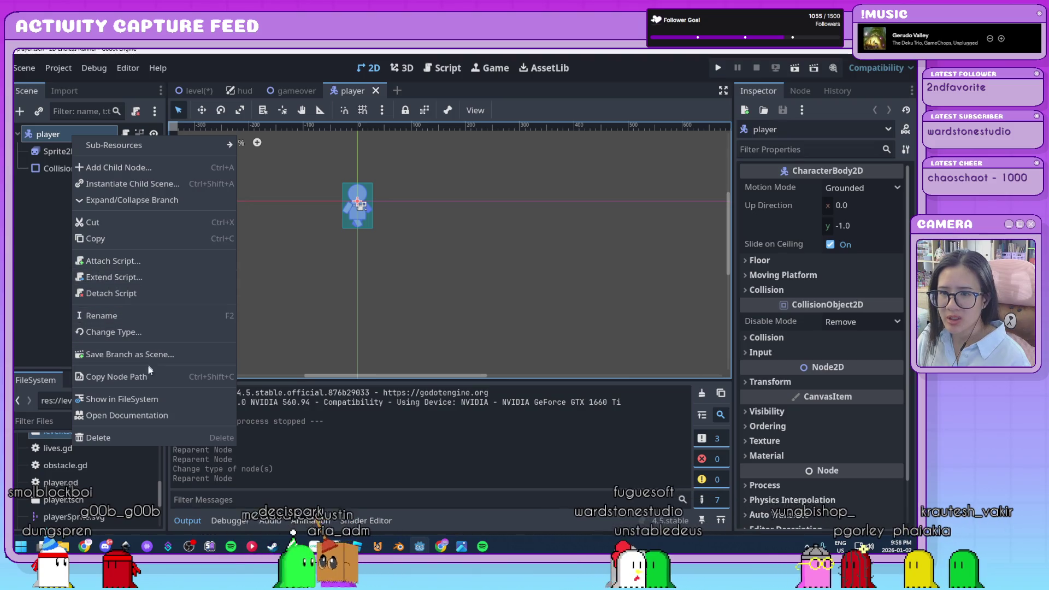
left_click(113, 168)
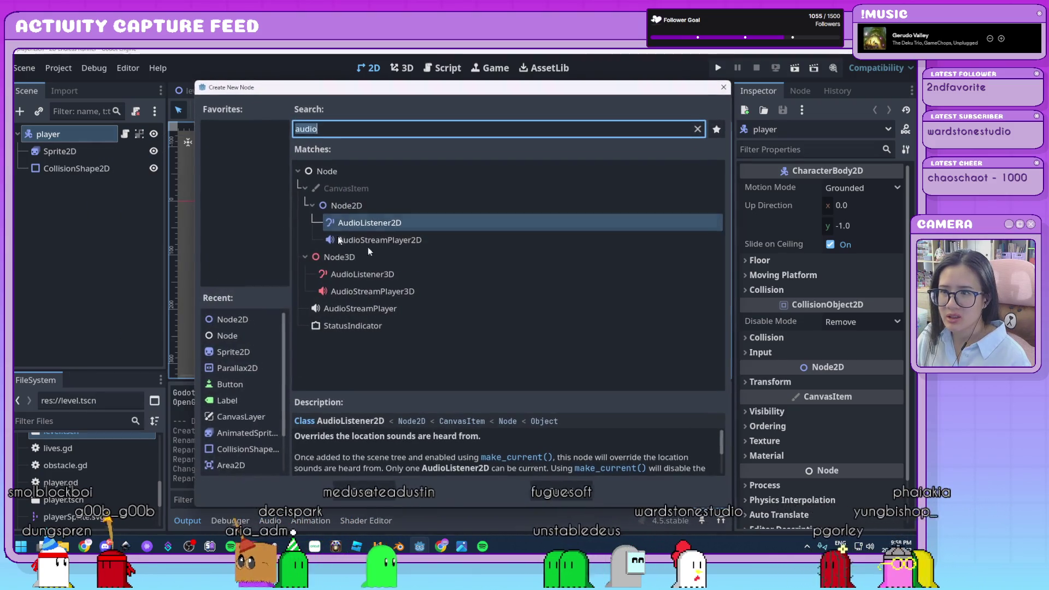
left_click(409, 241)
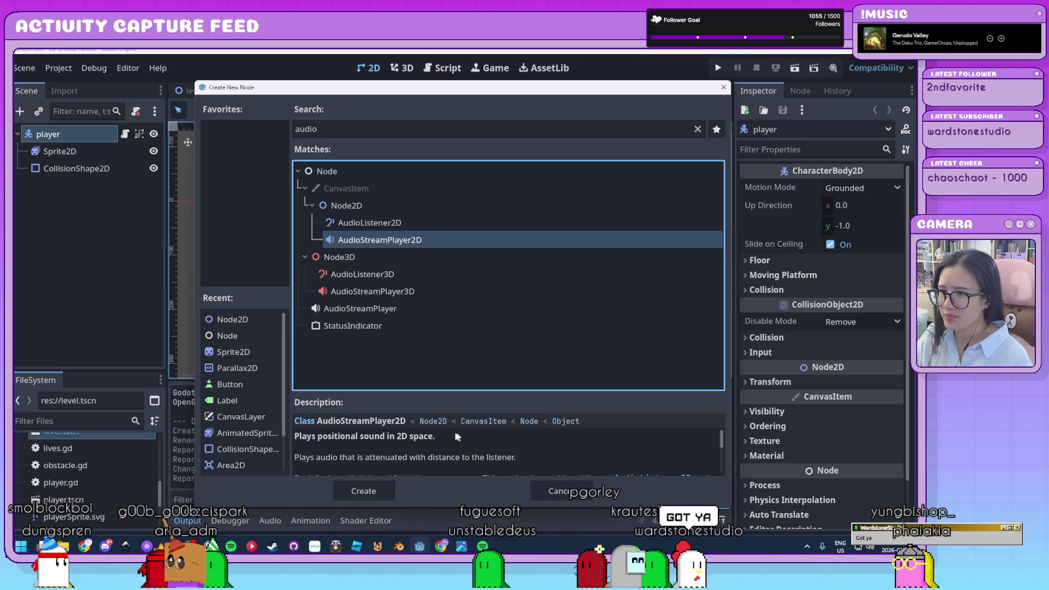
left_click(369, 493)
double_click(138, 188)
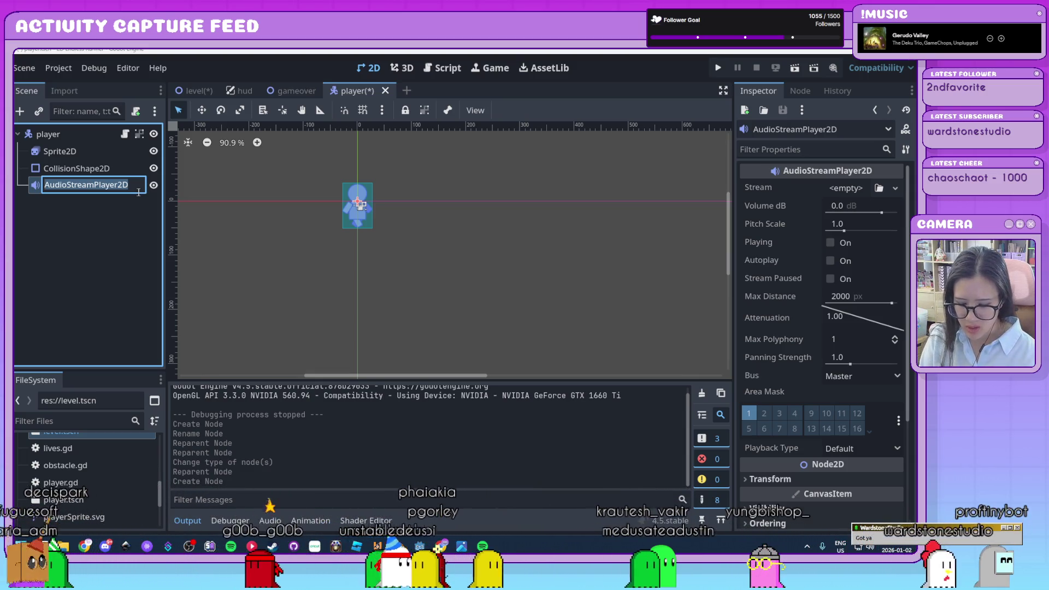
Rename the audio node sfxJump and assign sfx_movement_jump1.wav as its Stream
type("sfx")
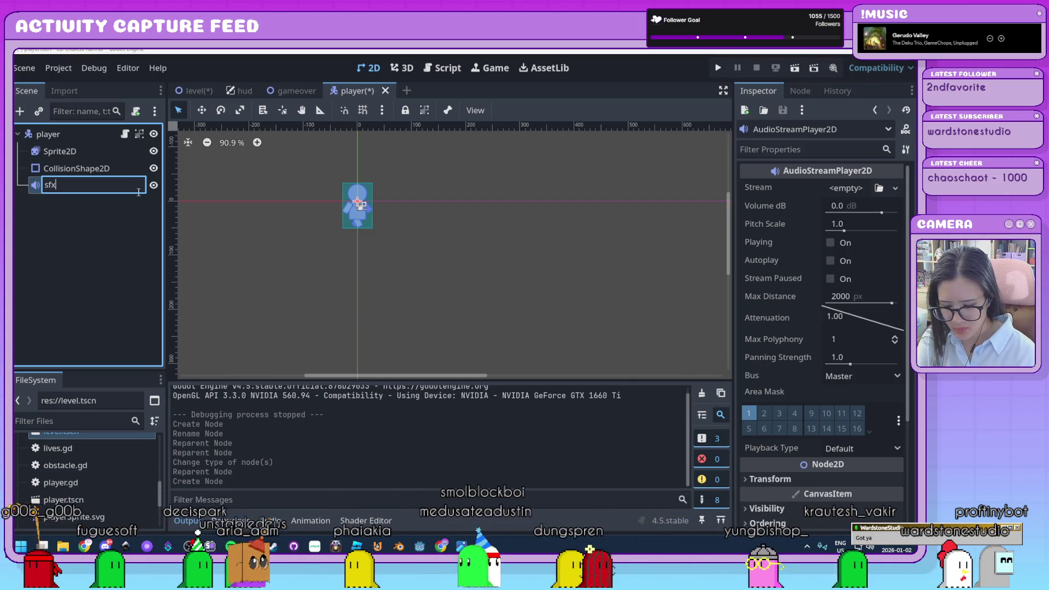
type("Jum")
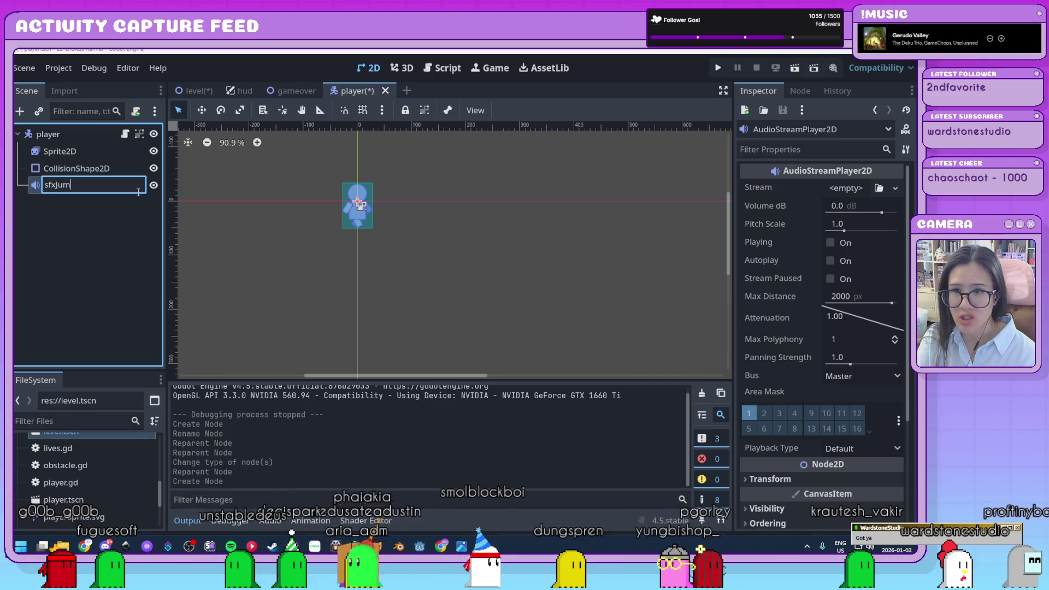
type("p")
key("Return")
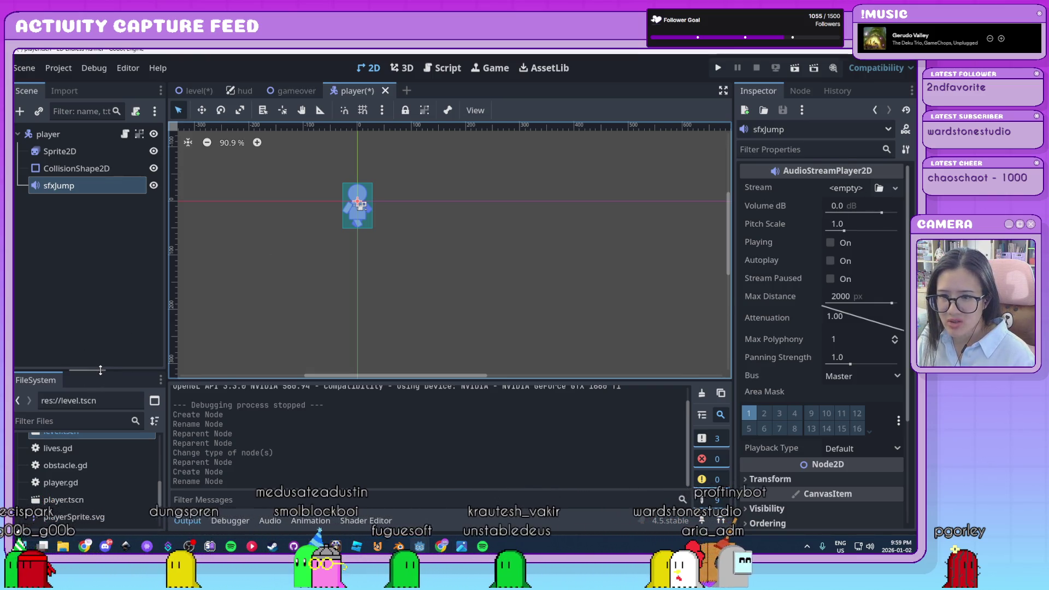
left_click_drag(106, 373, 101, 256)
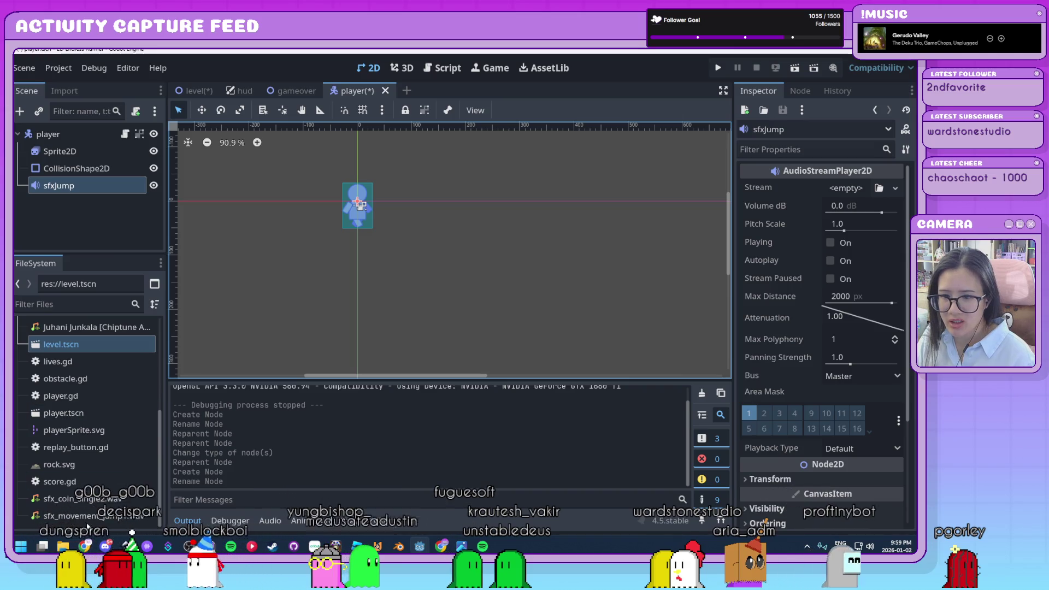
left_click(40, 520)
left_click_drag(40, 519, 869, 261)
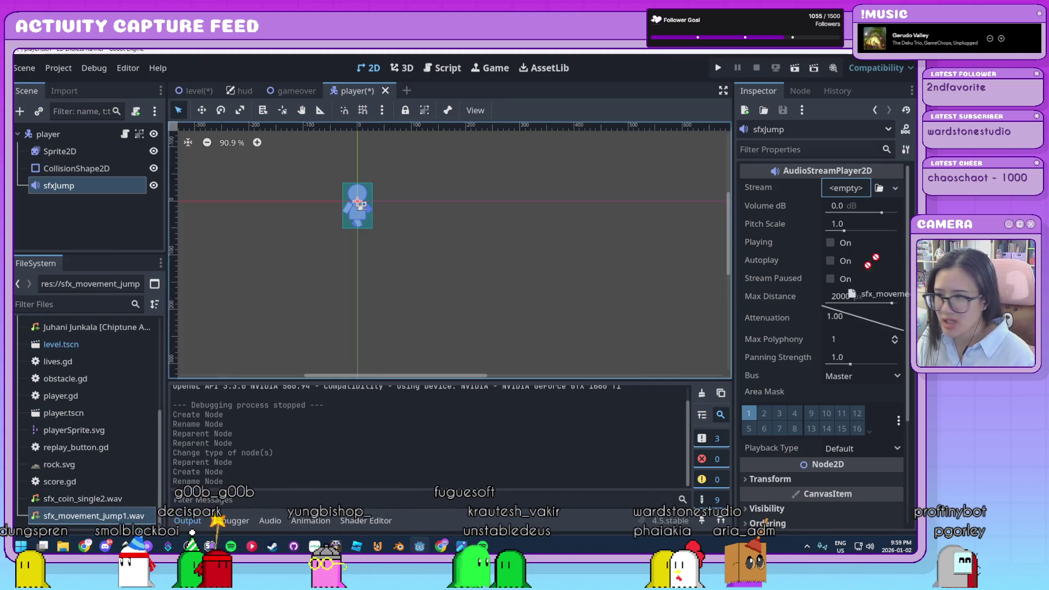
left_click_drag(853, 195, 850, 192)
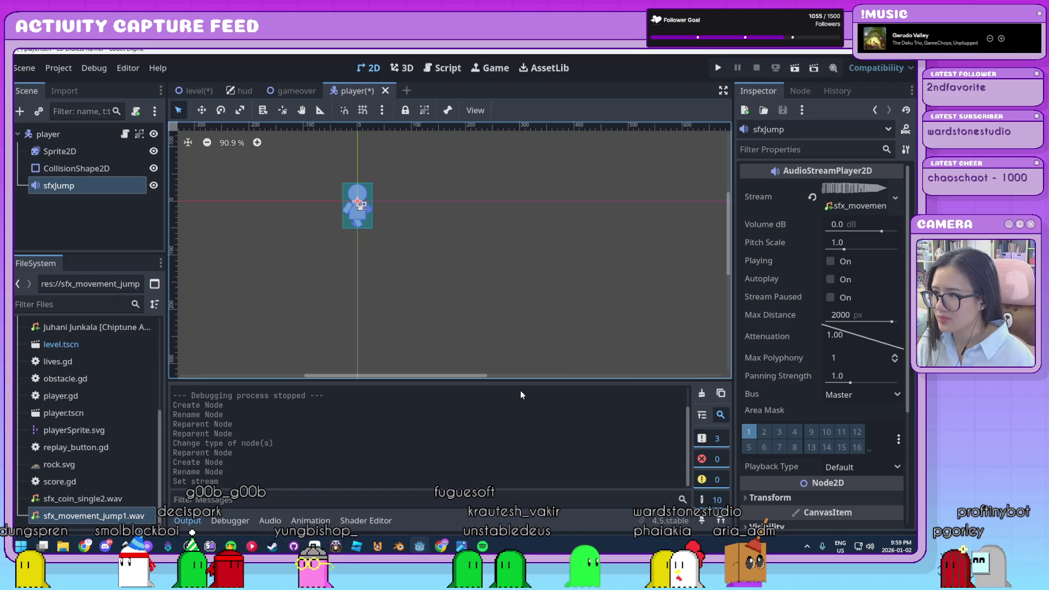
Preview the jump sound repeatedly while tuning Volume dB to about -20.662
left_click(831, 262)
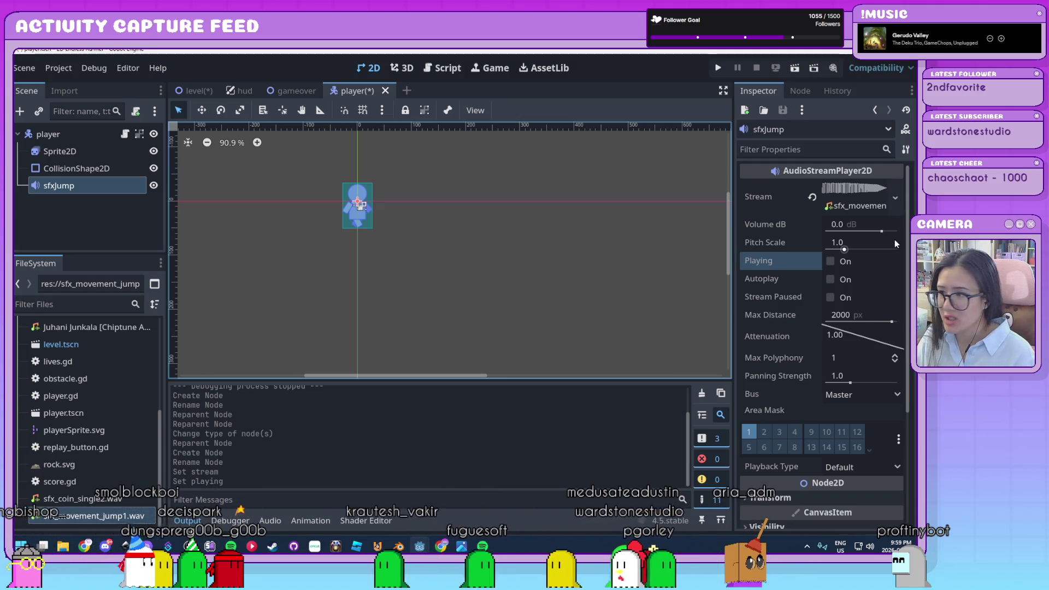
left_click(830, 261)
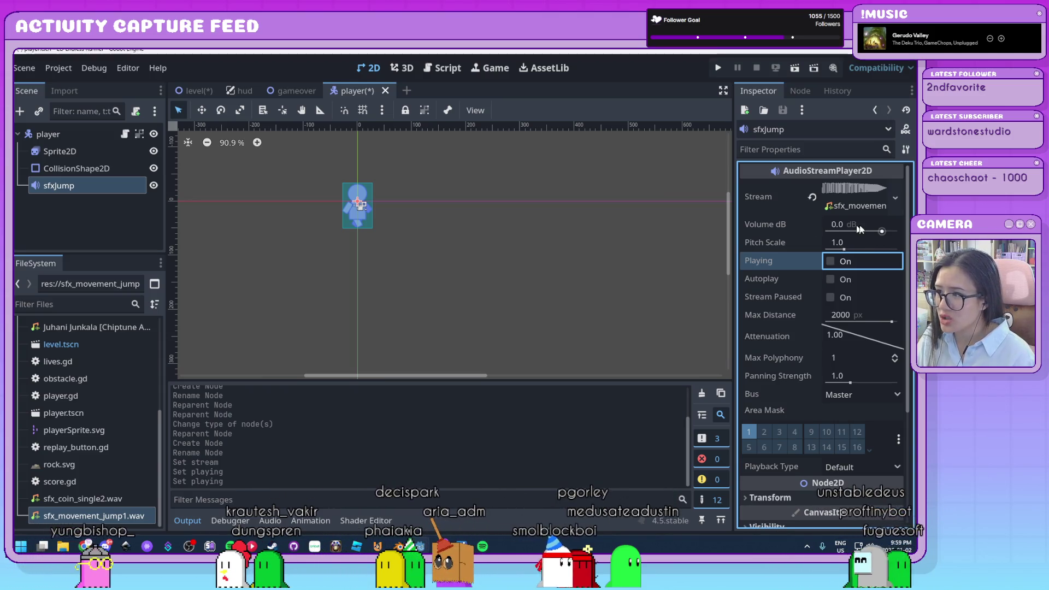
left_click_drag(881, 231, 877, 232)
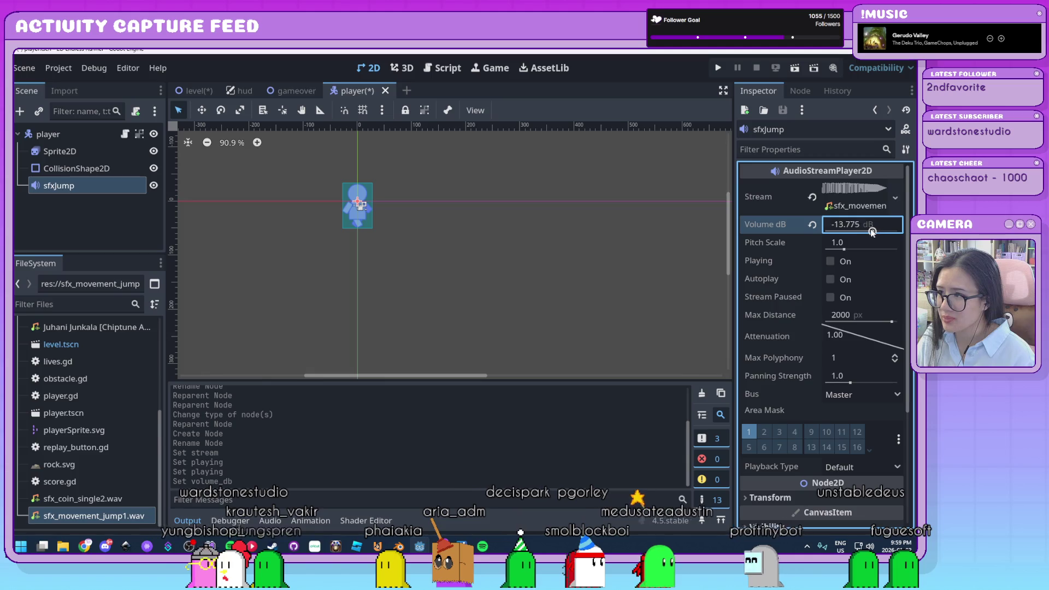
left_click(830, 263)
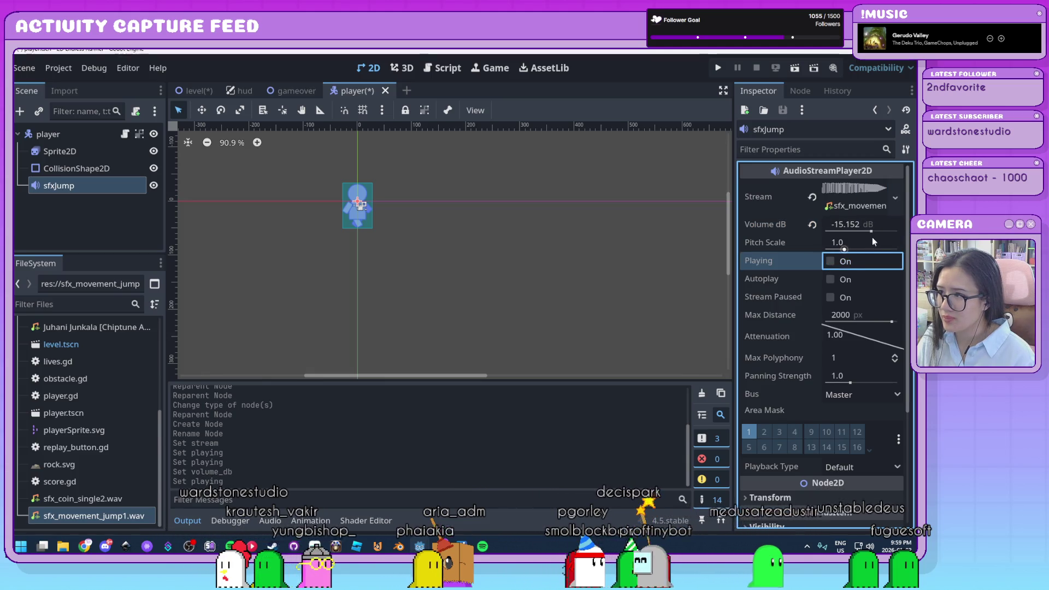
mouse_move(873, 232)
left_mouse_down()
mouse_move(799, 234)
mouse_move(899, 233)
left_mouse_up()
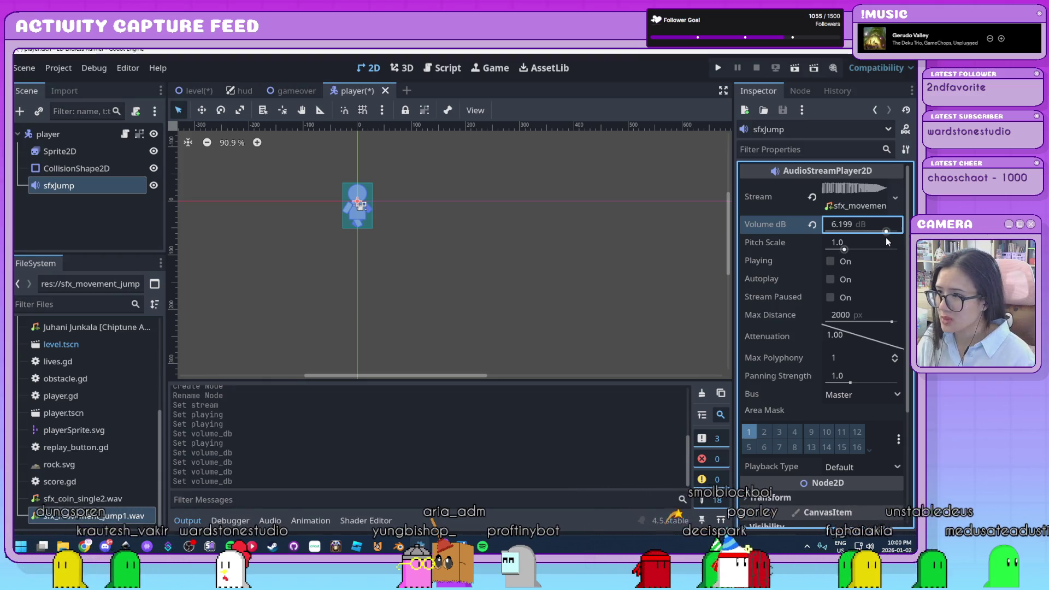
left_click_drag(898, 232, 861, 236)
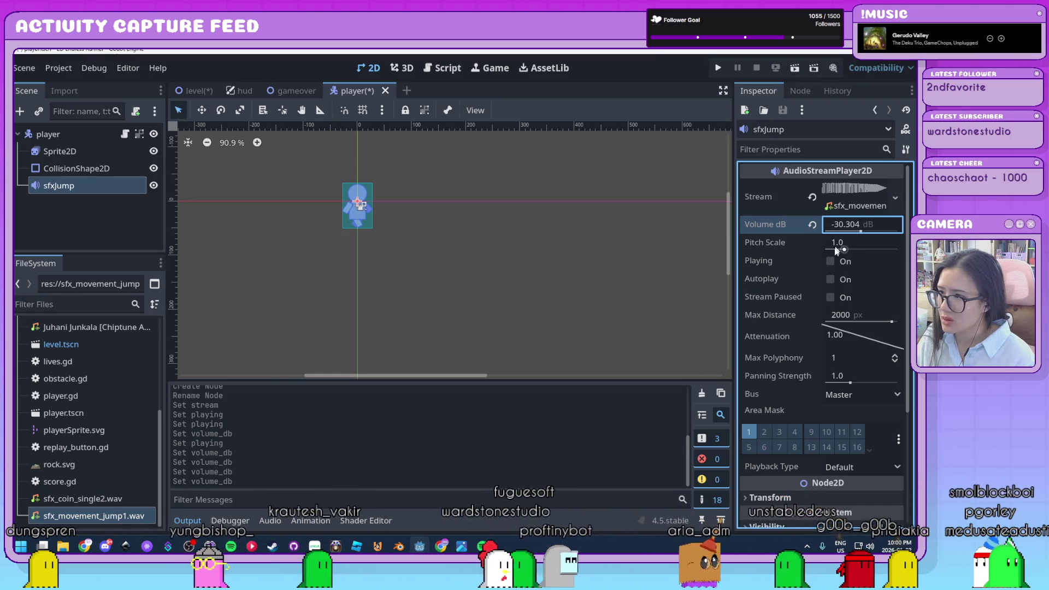
left_click(836, 262)
left_click_drag(862, 234, 865, 232)
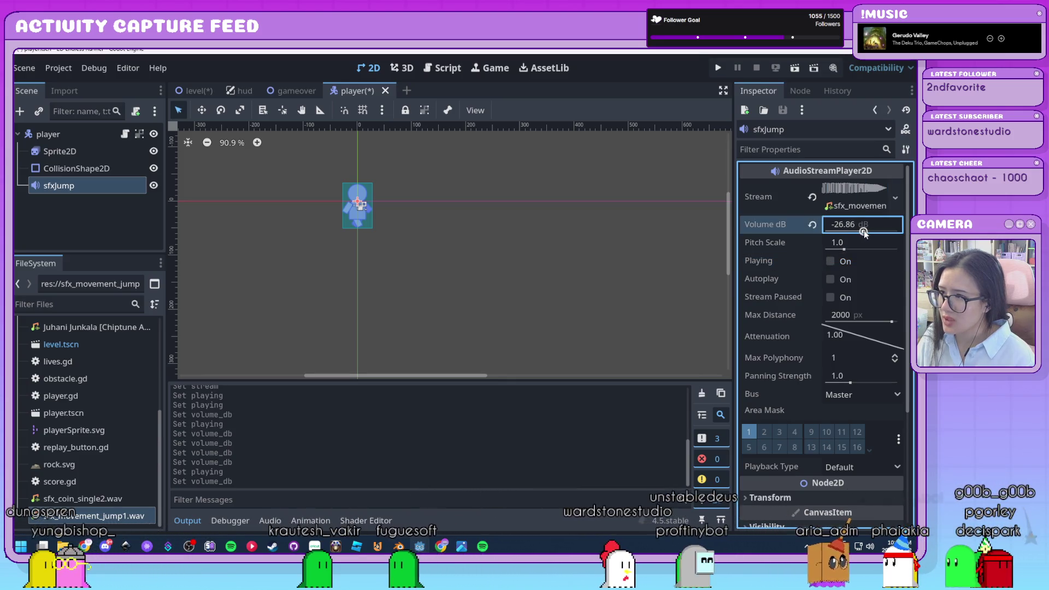
left_click(830, 261)
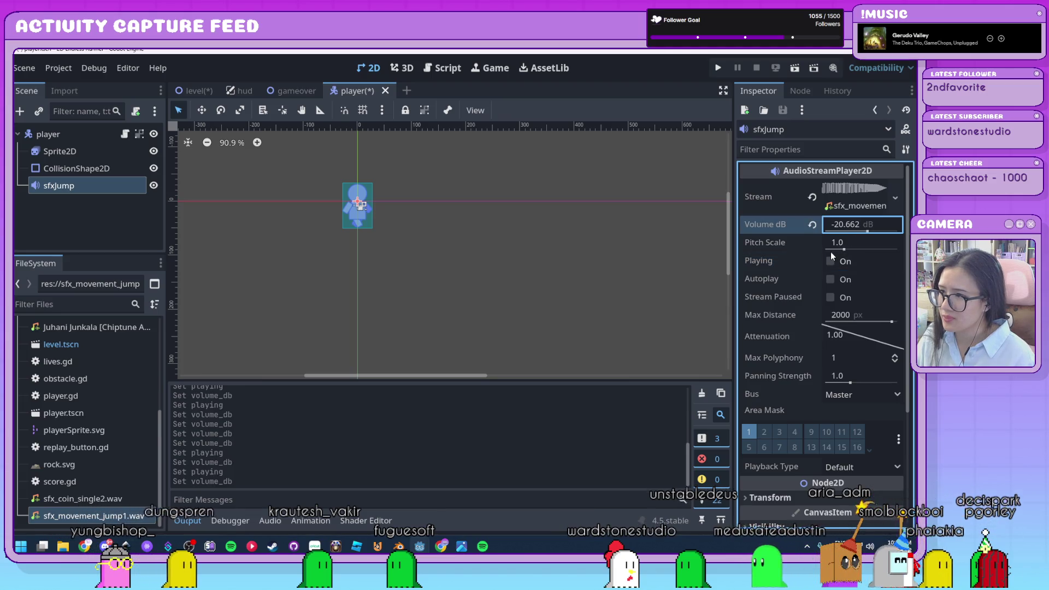
left_click(831, 262)
Reselect sfxJump and open player.gd in the script editor
left_click(507, 249)
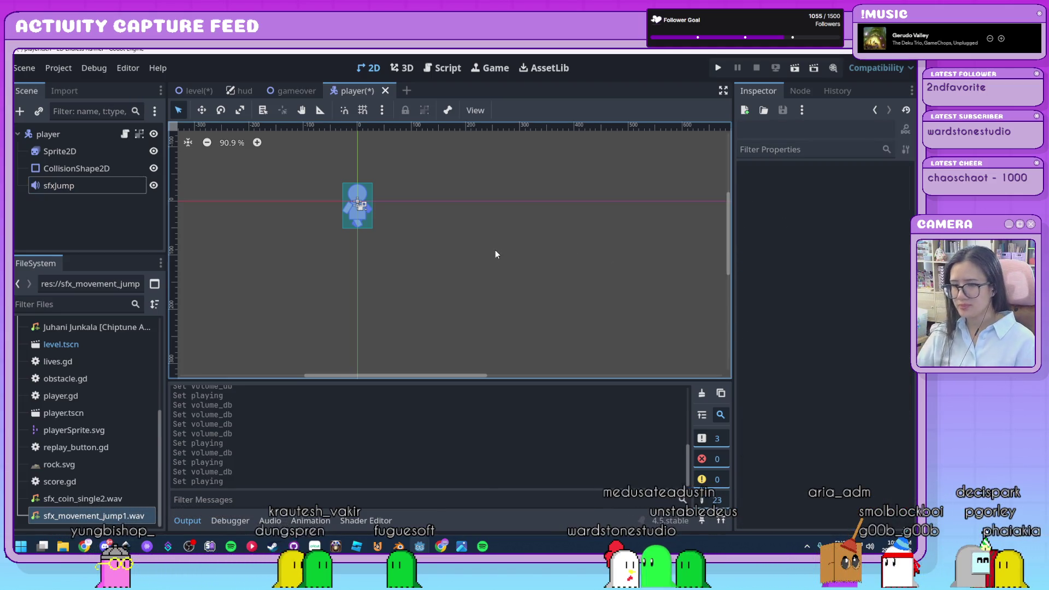
left_click(106, 190)
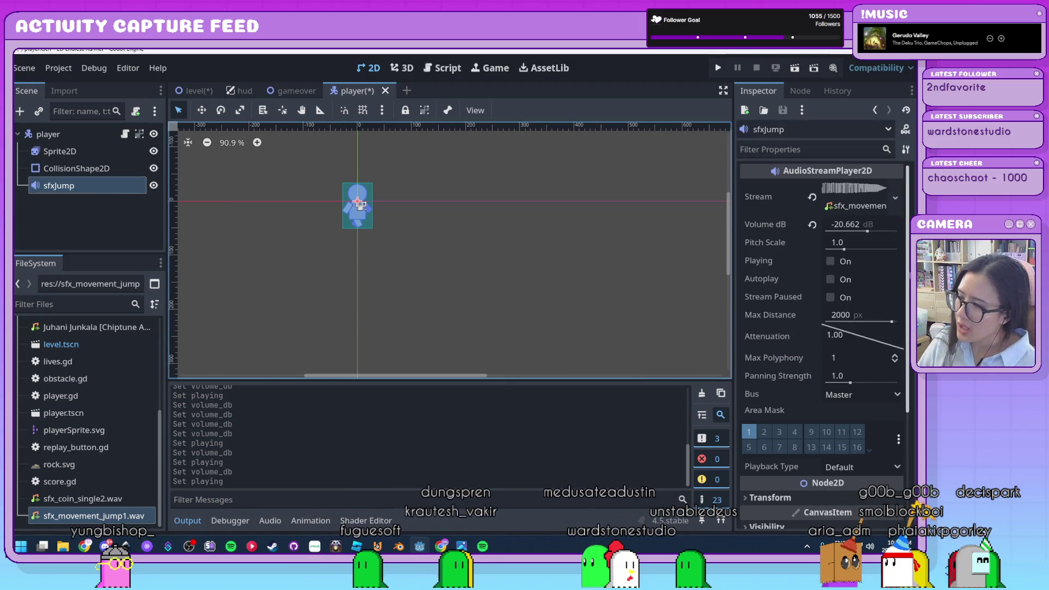
left_click(125, 135)
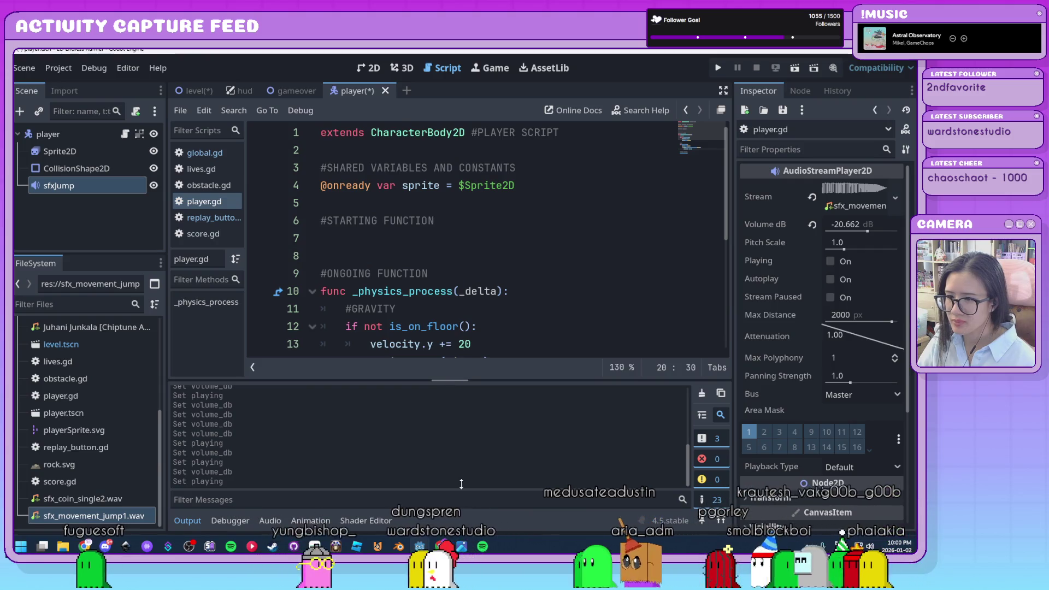
left_click(182, 521)
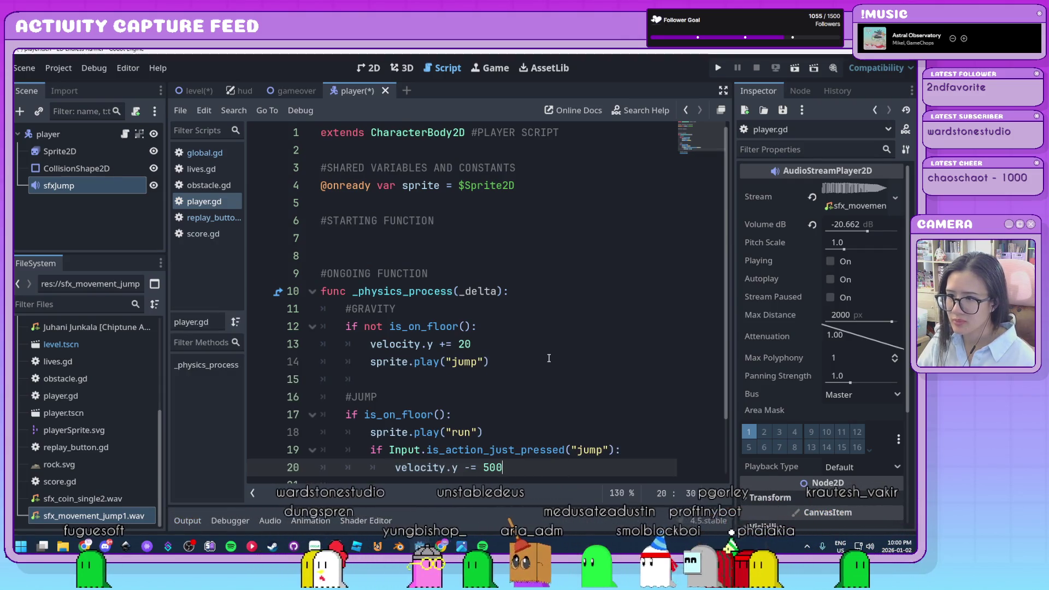
key("ctrl+minus")
key("ctrl+minus")
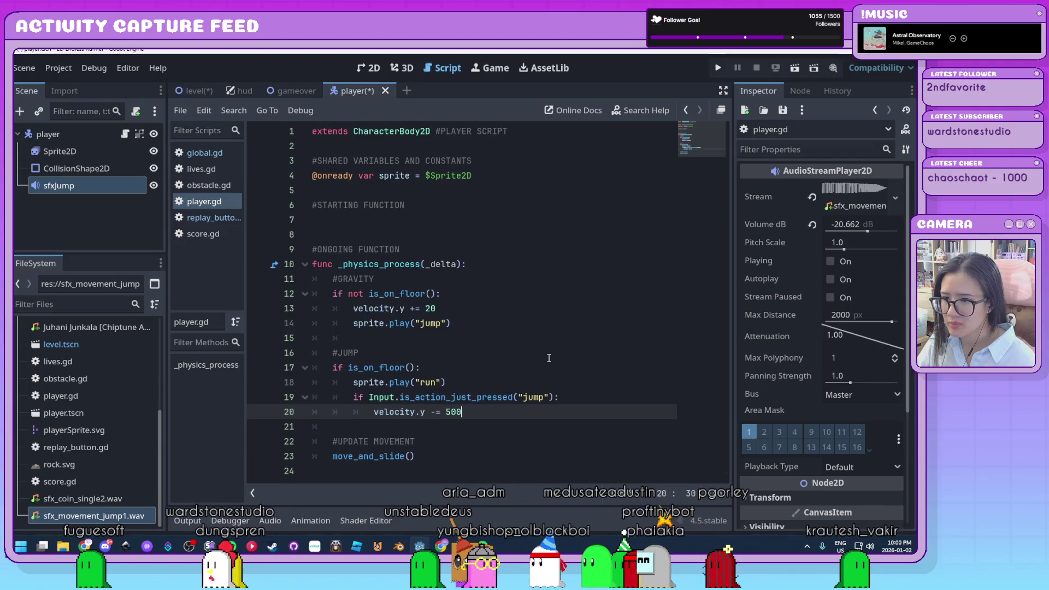
key("ctrl+minus")
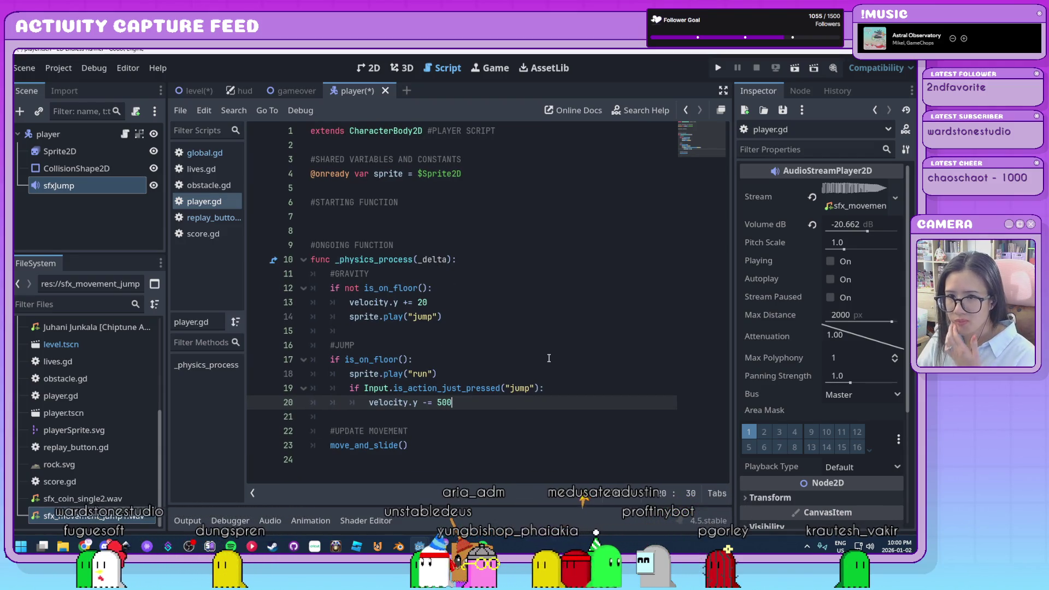
left_click(476, 174)
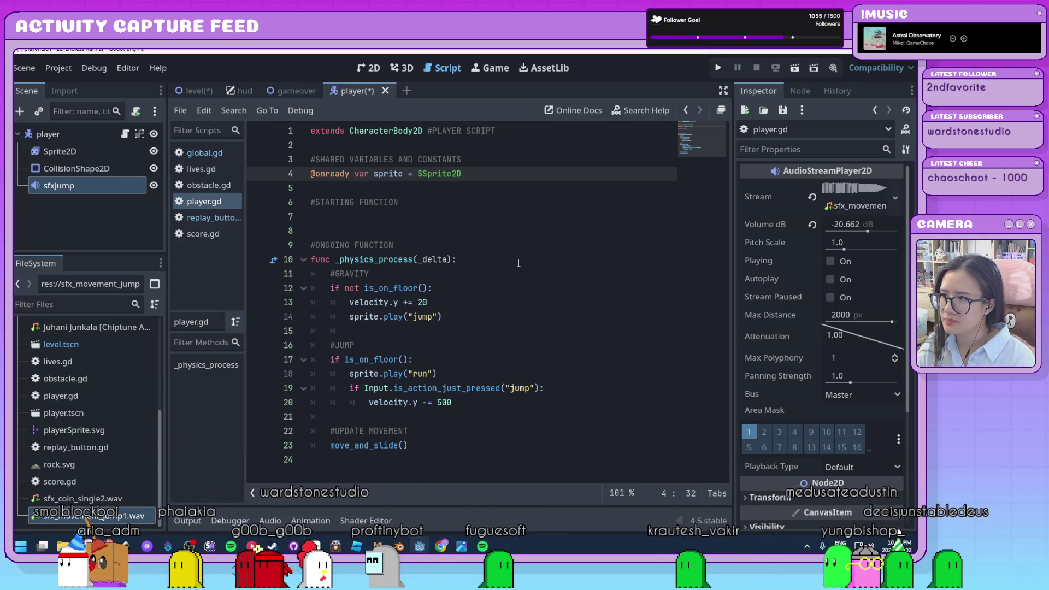
left_click(468, 320)
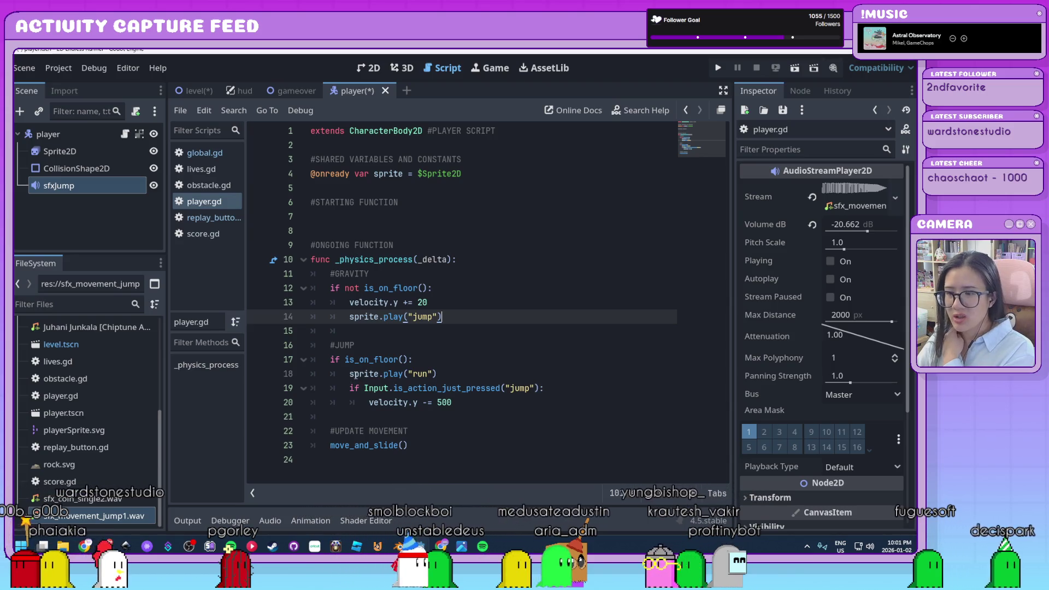
left_click(460, 407)
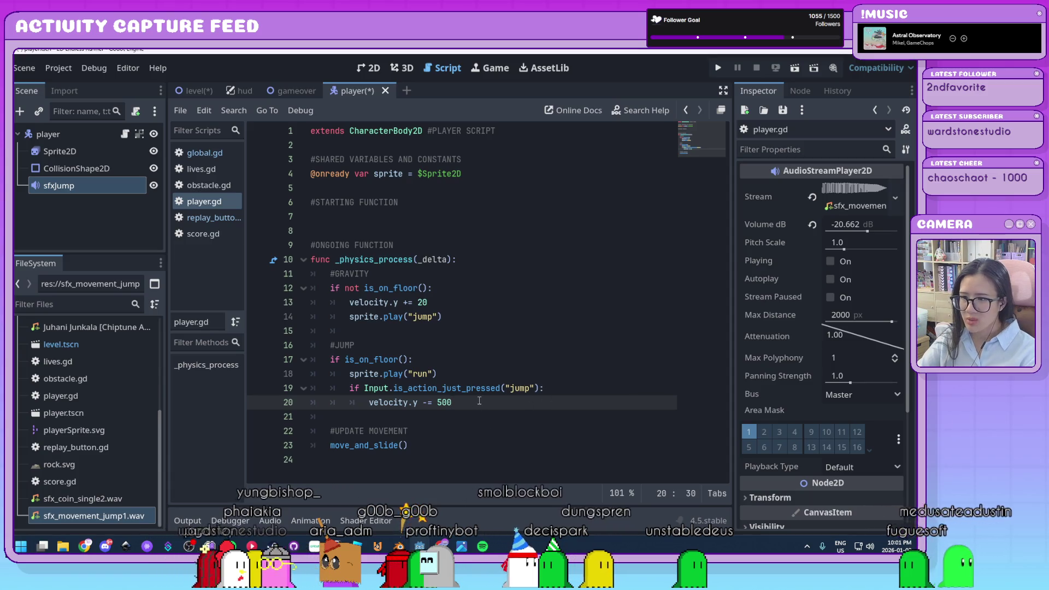
Add $sfxJump.play() after the jump velocity line in player.gd and run the game
key("Return")
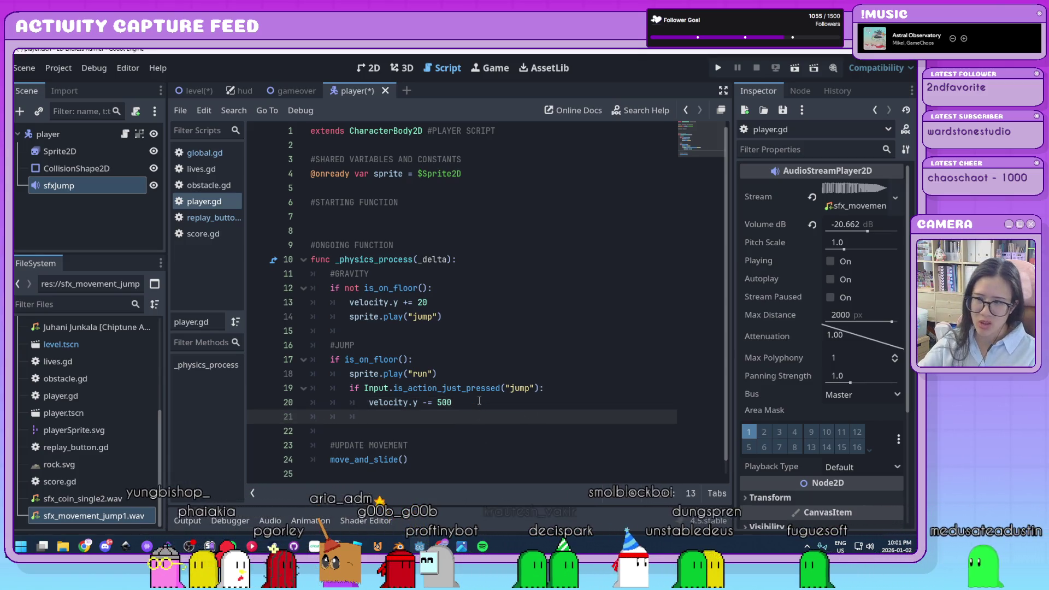
type("s")
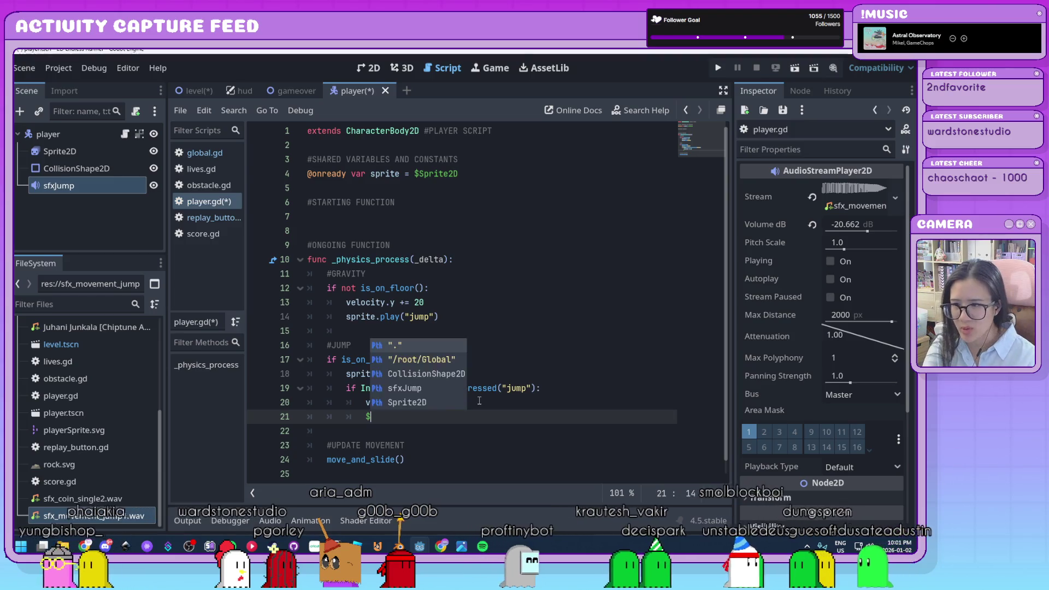
key("BackSpace")
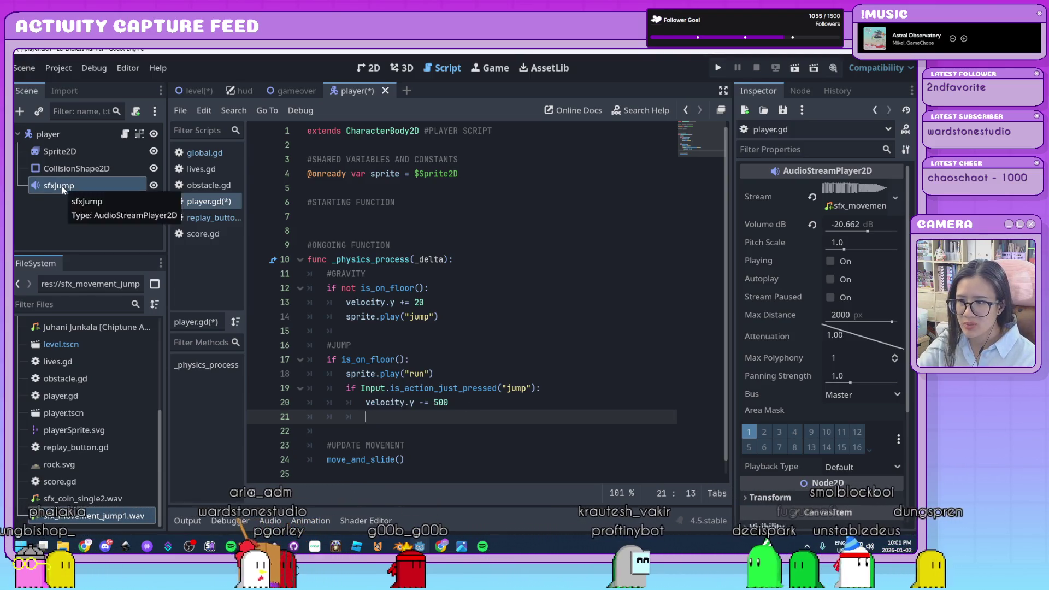
mouse_move(61, 186)
left_mouse_down()
mouse_move(459, 436)
mouse_move(418, 419)
left_mouse_up()
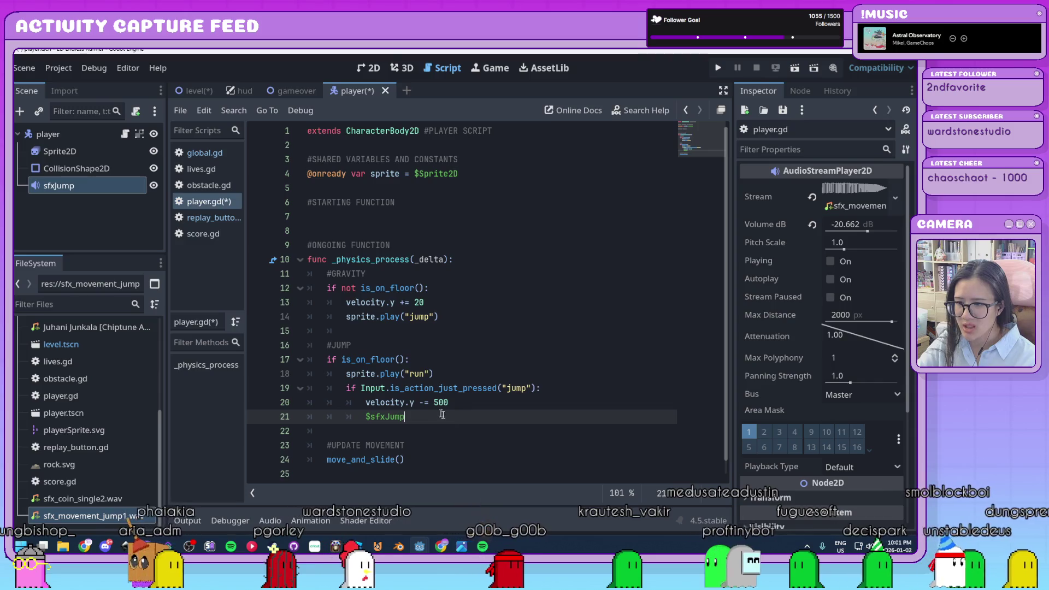
type(".play")
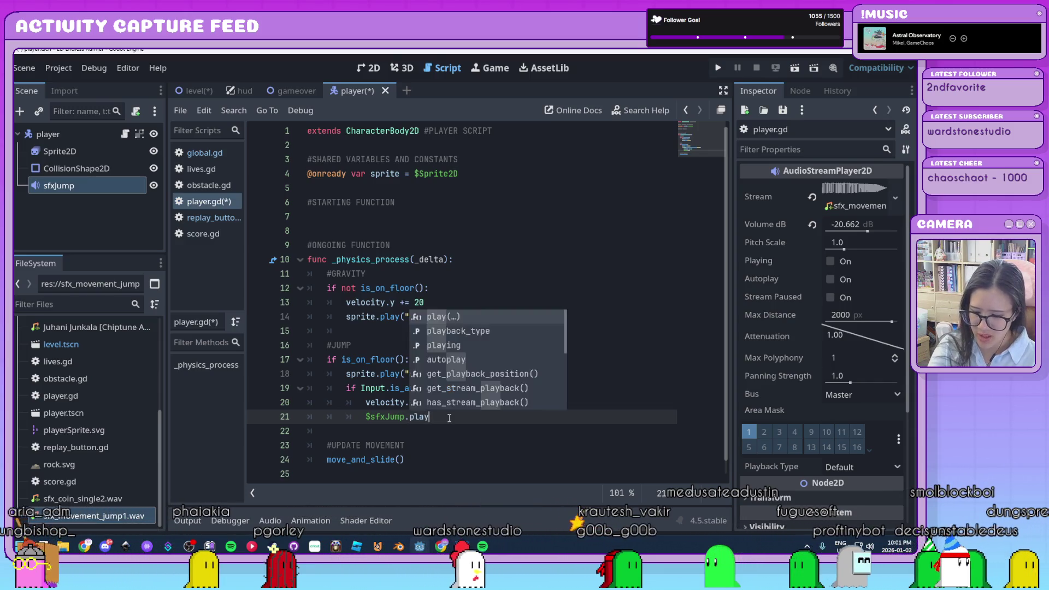
key("Return")
left_click(431, 461)
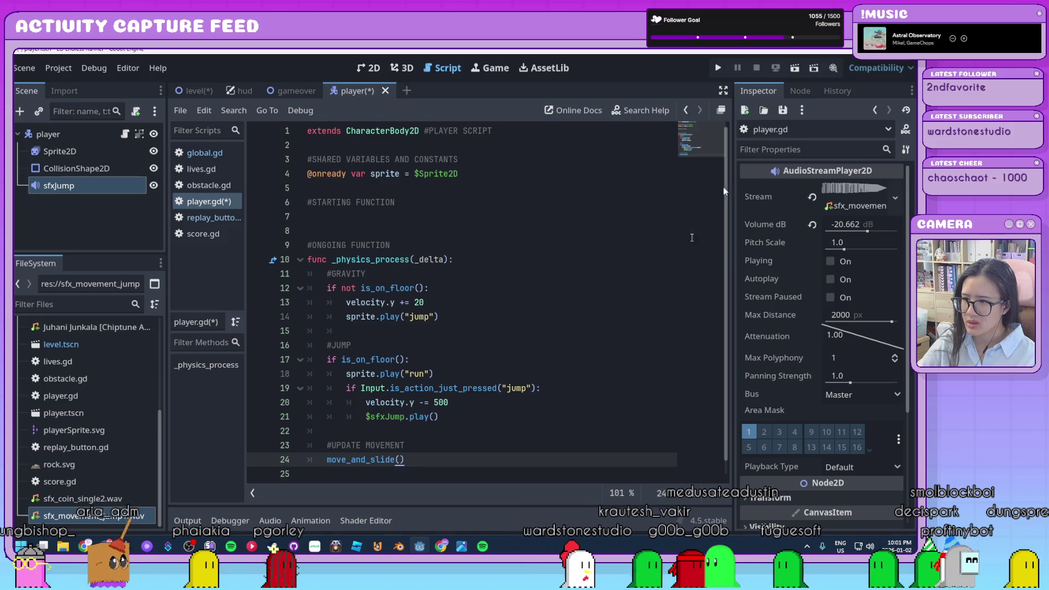
left_click(718, 66)
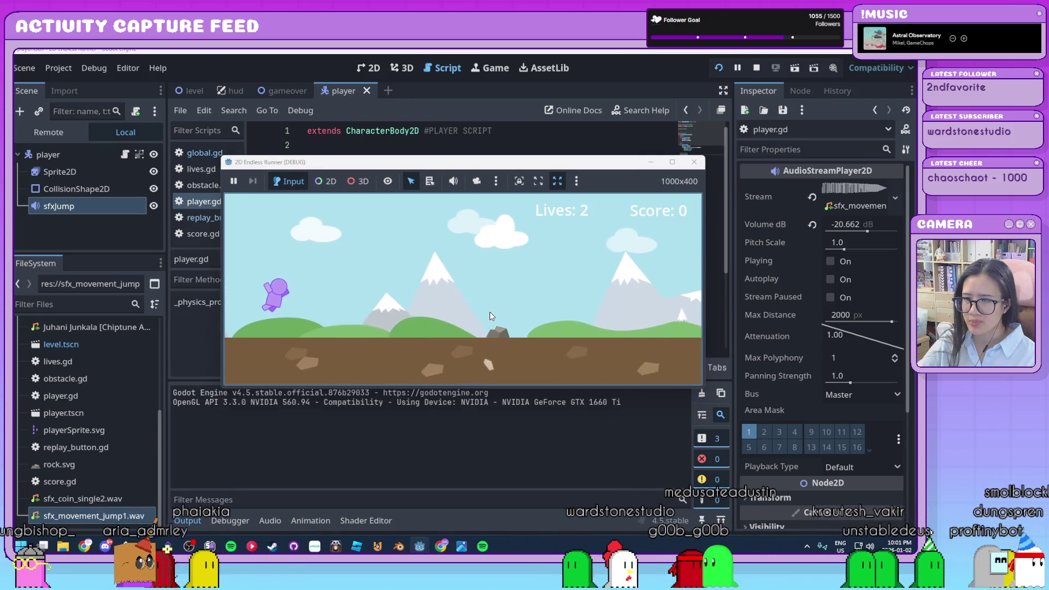
Jump four times in the running game to hear the jump sound, then close the game
key("space")
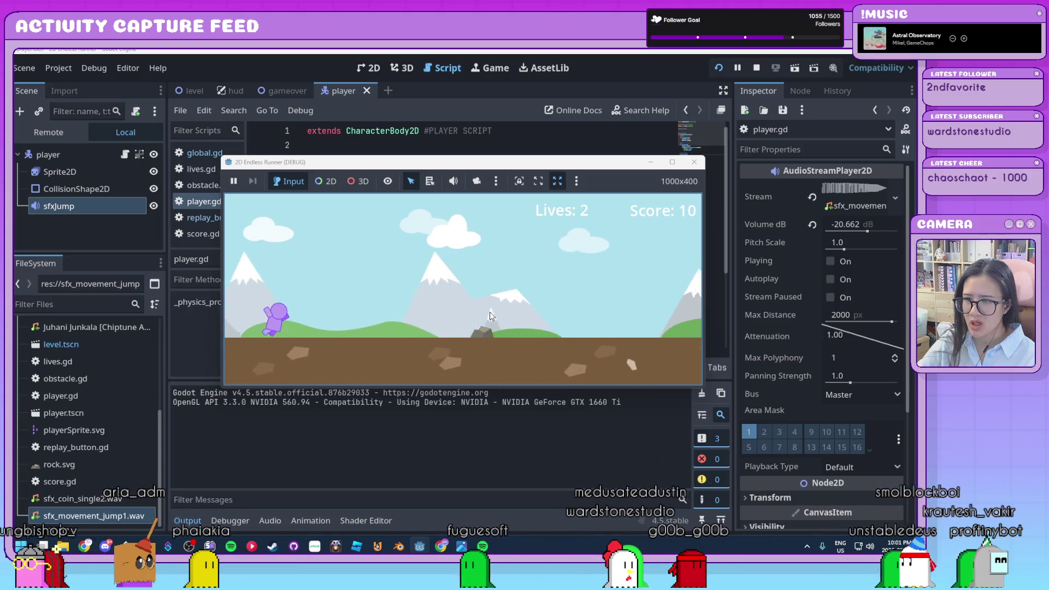
key("space")
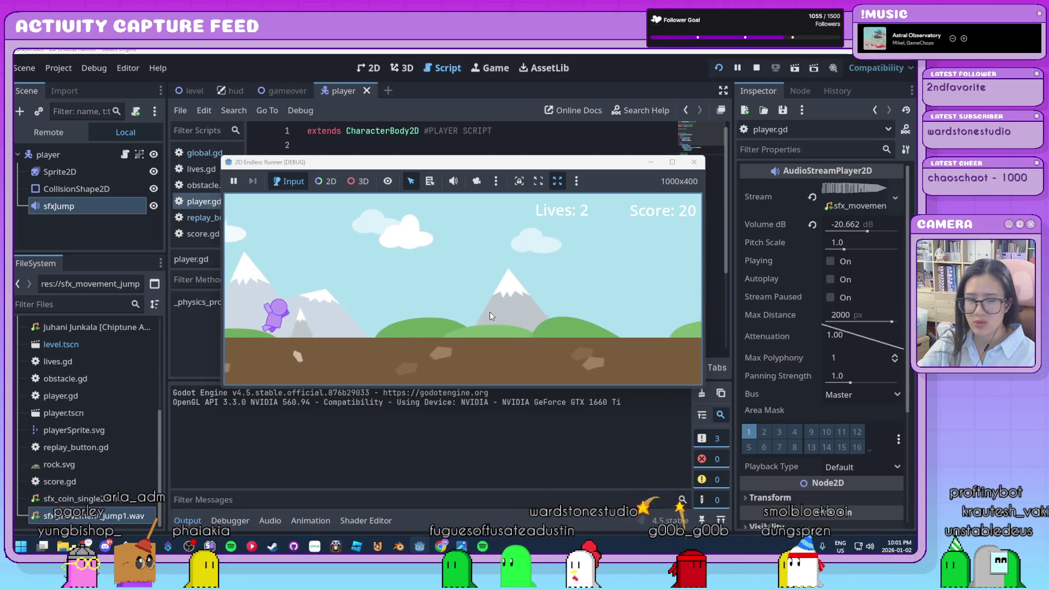
key("space")
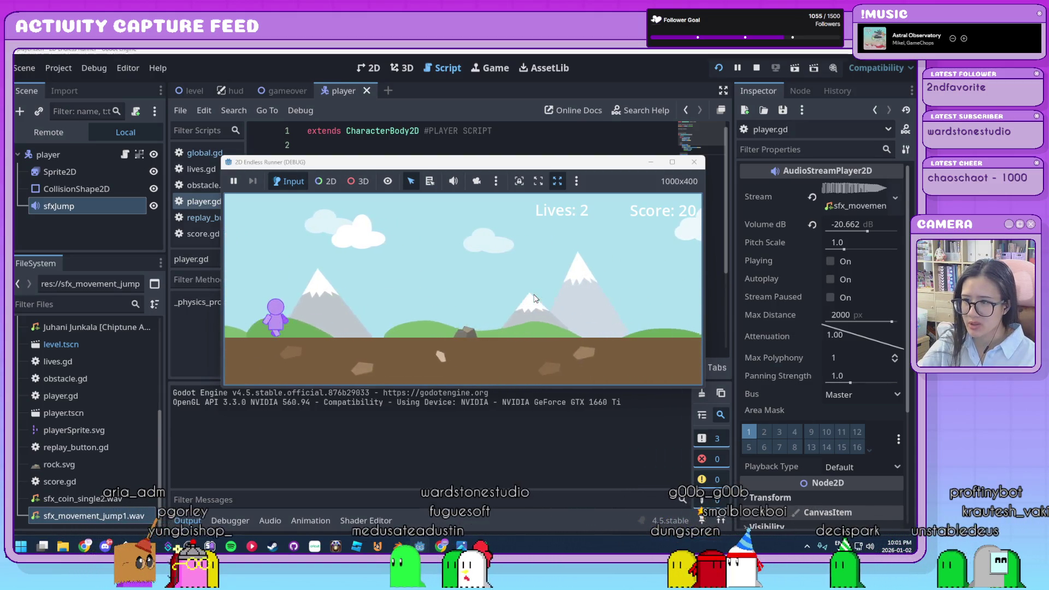
key("space")
left_click(695, 162)
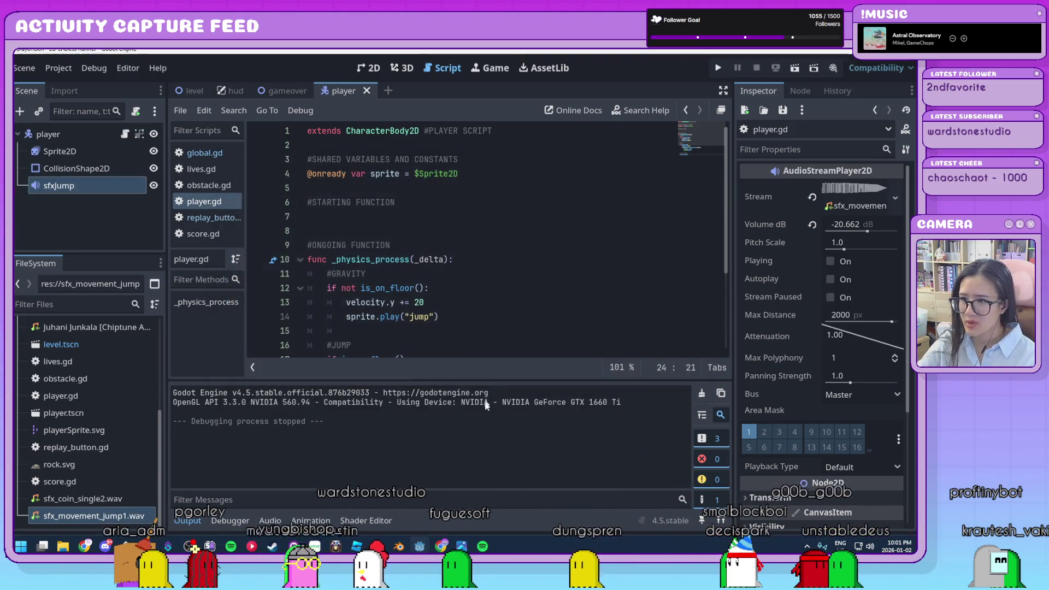
Collapse the Output panel and return to the $sfxJump.play() line in player.gd
left_click(192, 522)
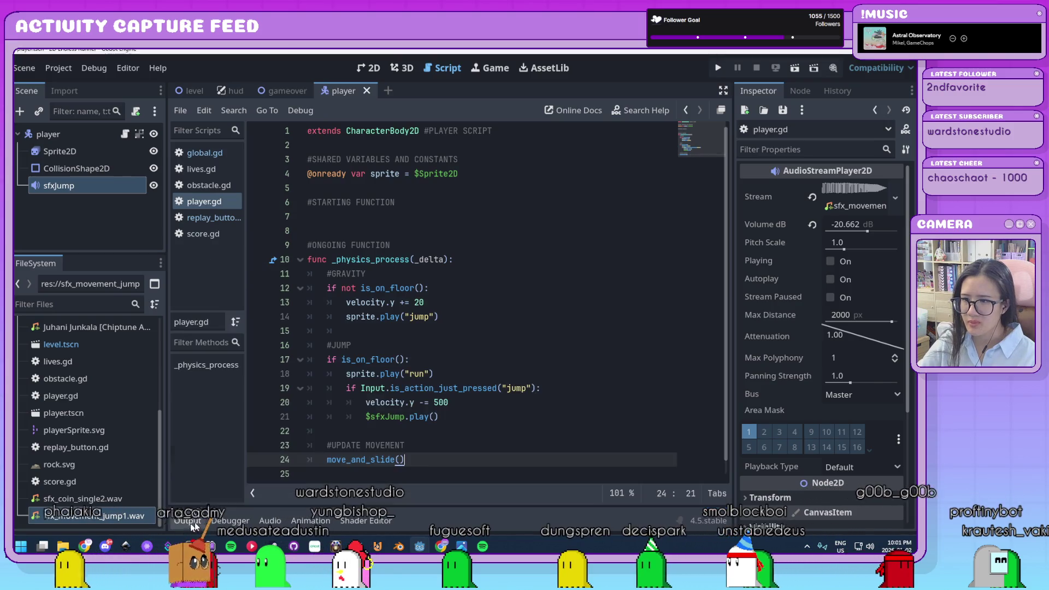
left_click(475, 419)
scroll(463, 420, "down", 1)
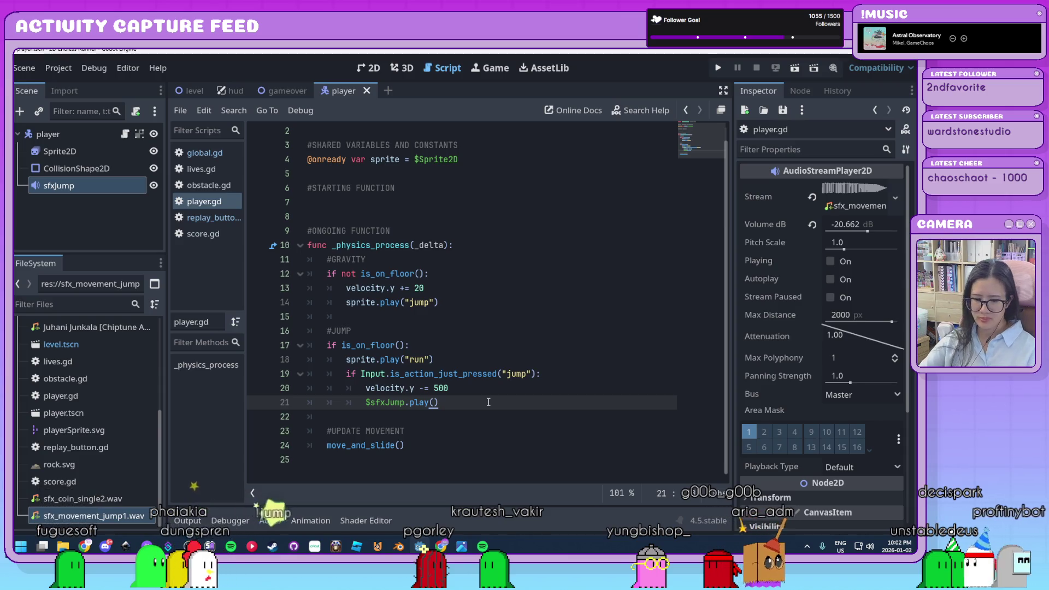
Zoom the player script's code from 101% to 152%, then switch to the level scene
scroll(489, 402, "up", 3, "ctrl")
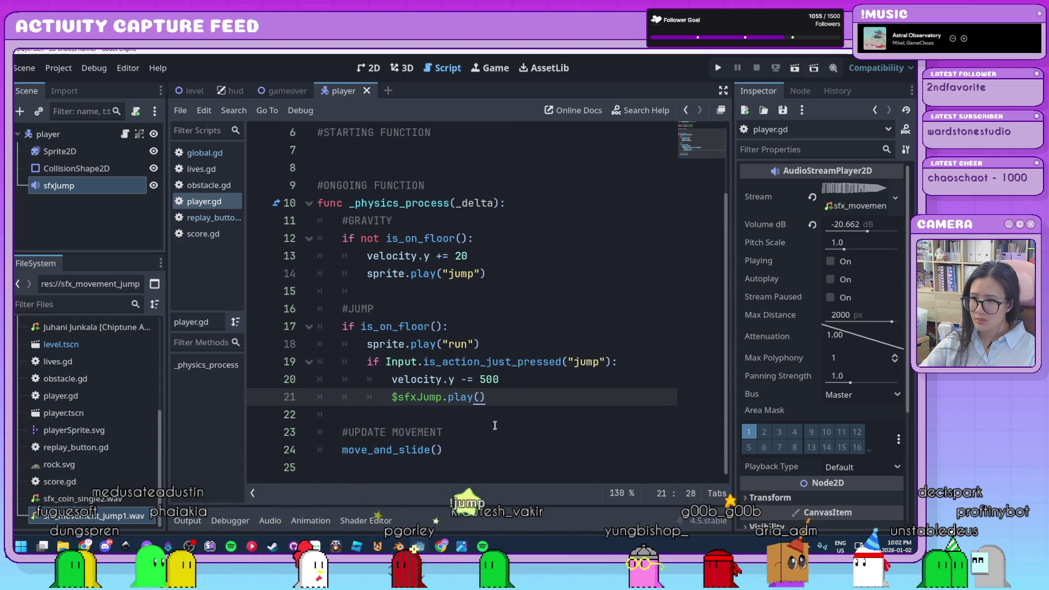
scroll(511, 403, "up", 2, "ctrl")
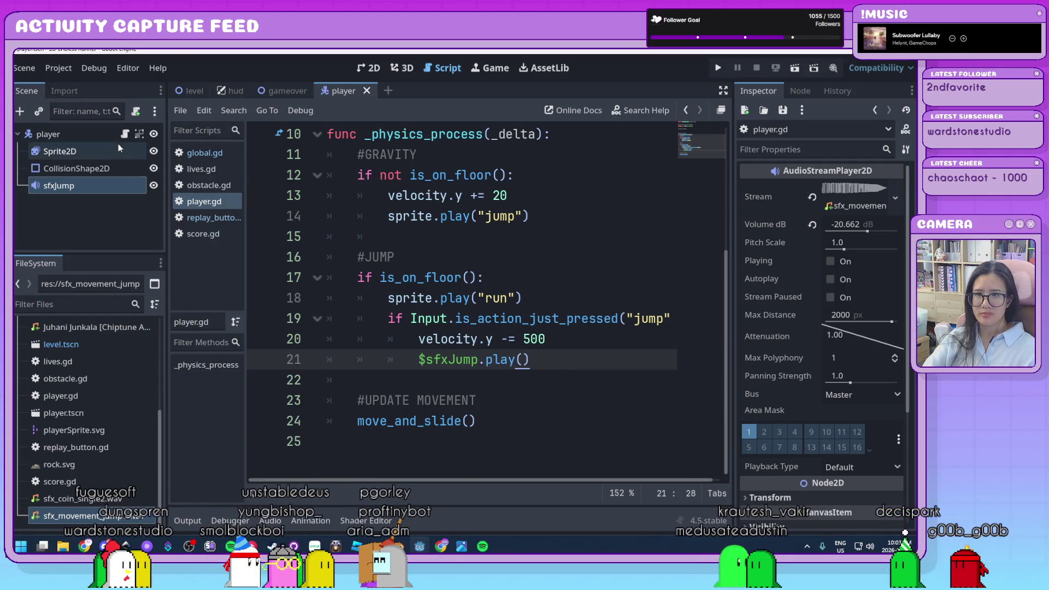
mouse_move(191, 99)
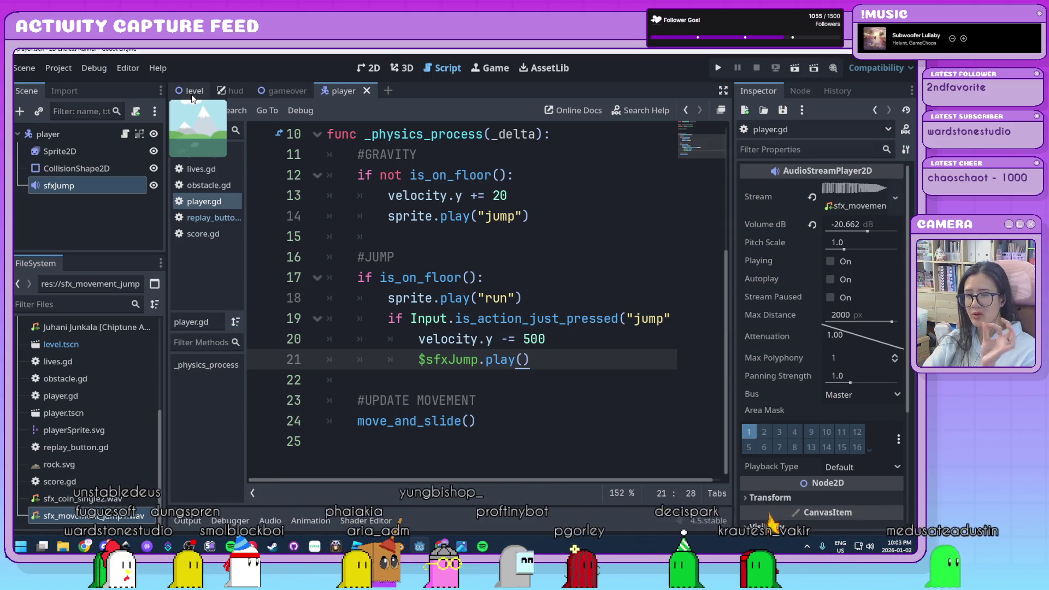
left_click(192, 94)
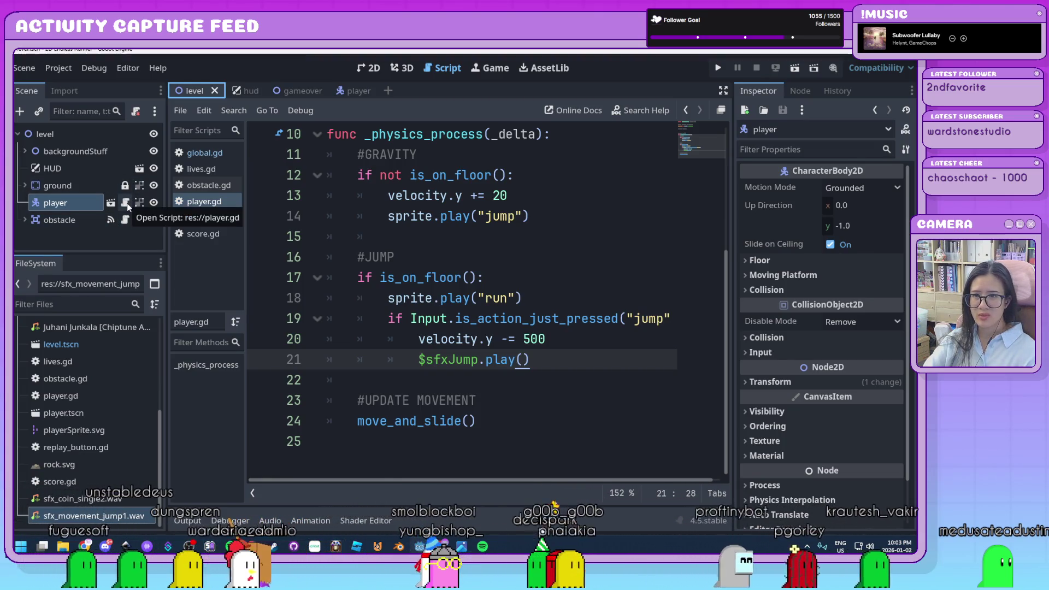
Open the obstacle script and add an AudioStreamPlayer2D child under the obstacle node
left_click(124, 220)
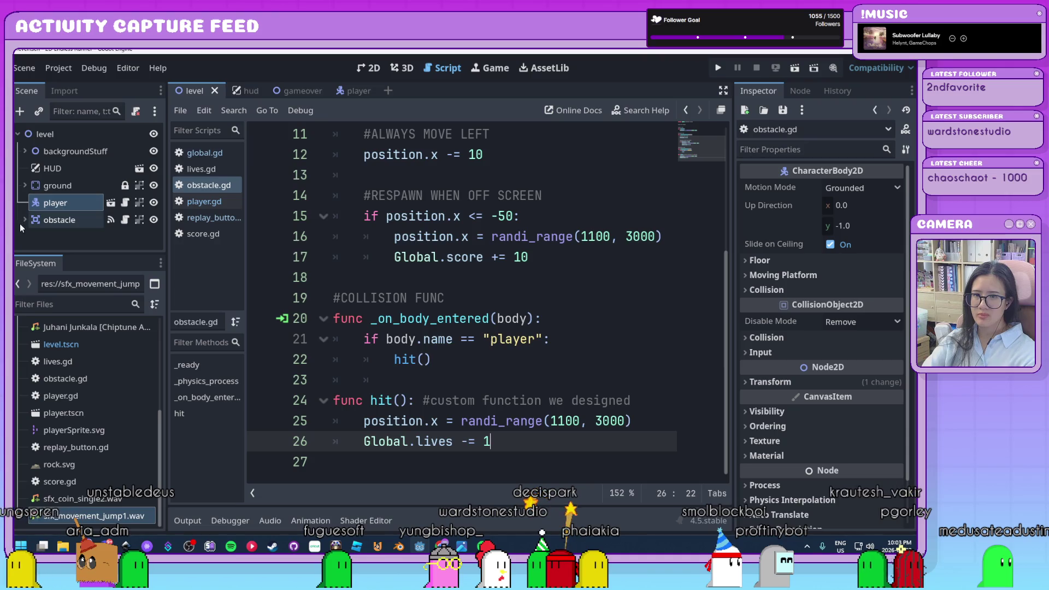
left_click(68, 207)
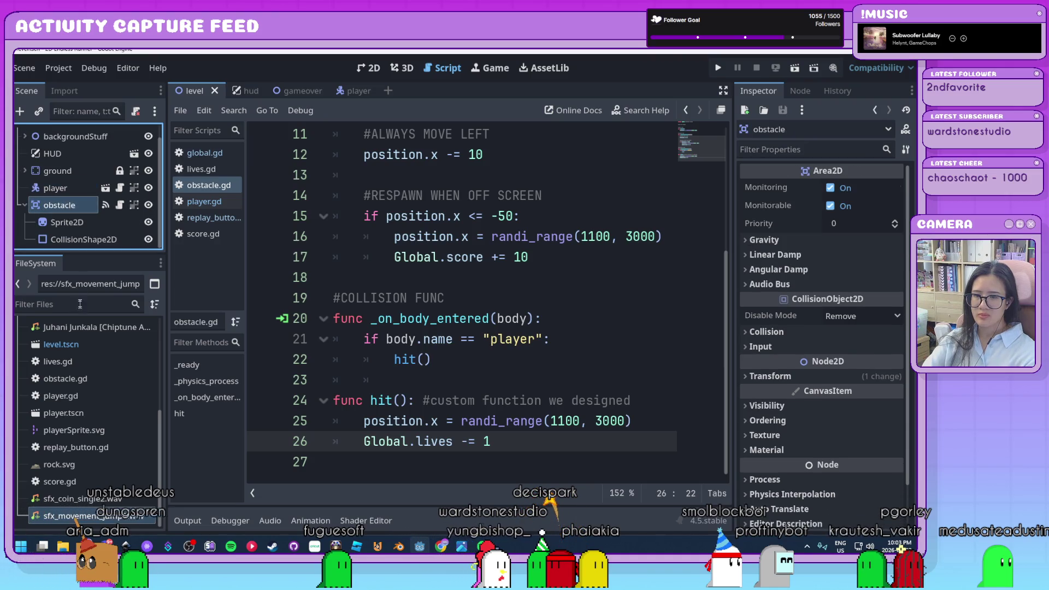
key("ctrl+a")
type("audio")
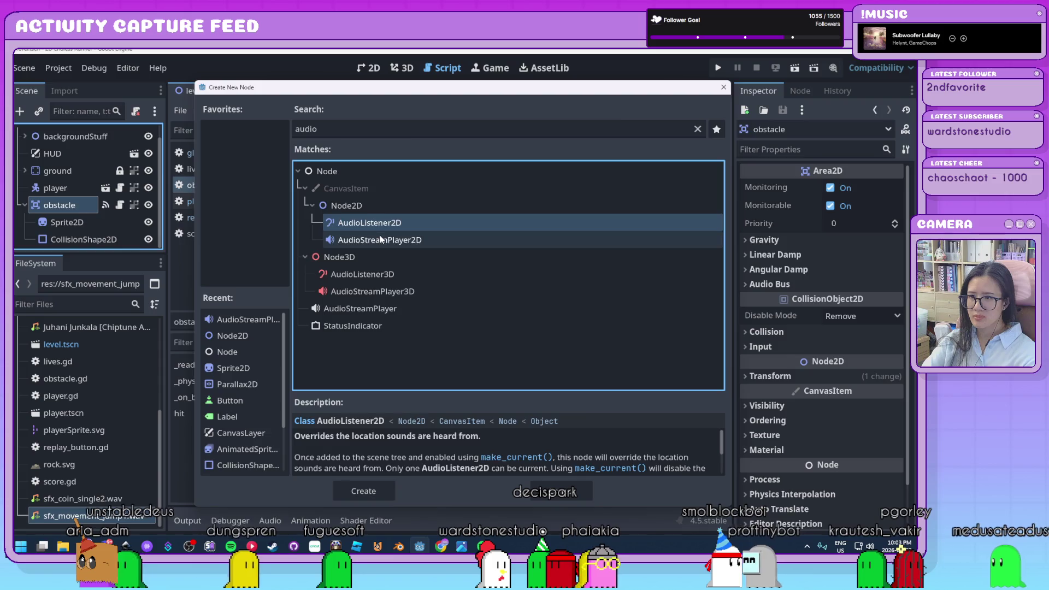
double_click(342, 239)
Rename the new audio player node to sfxPoint
left_click(119, 240)
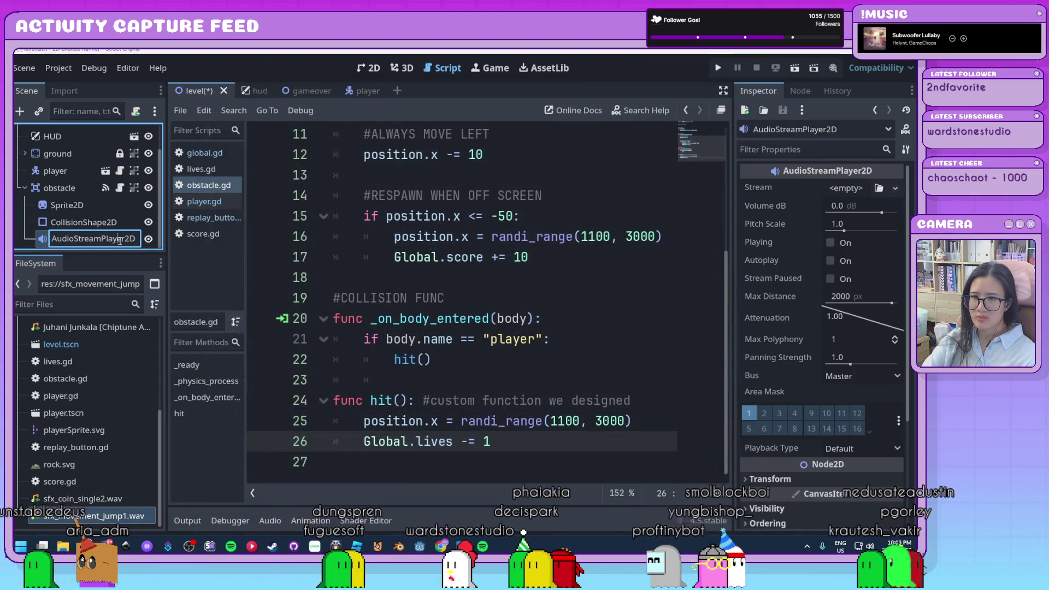
type("sfx")
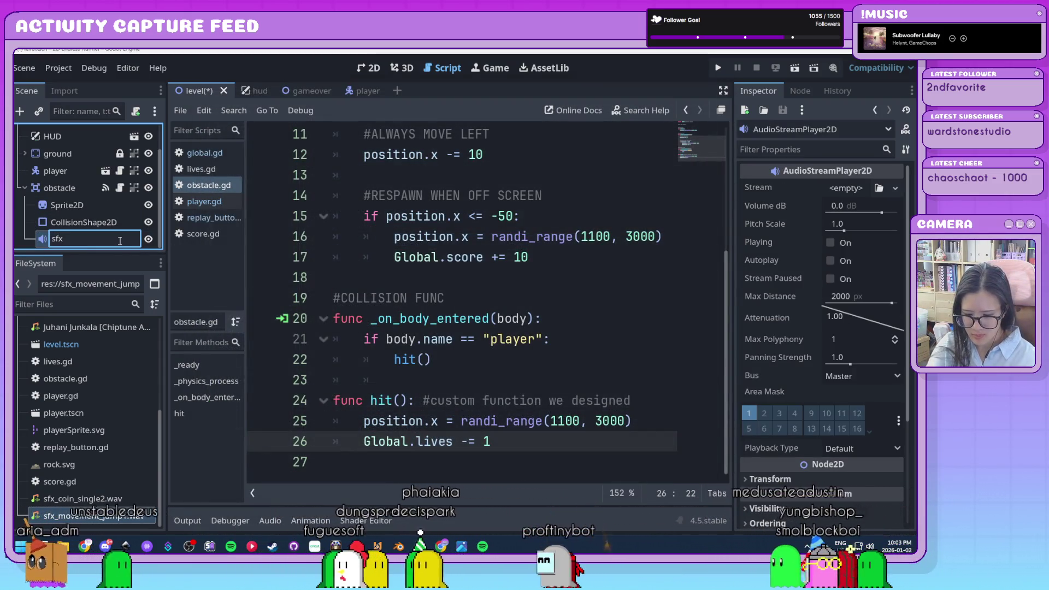
type("Point")
key("Return")
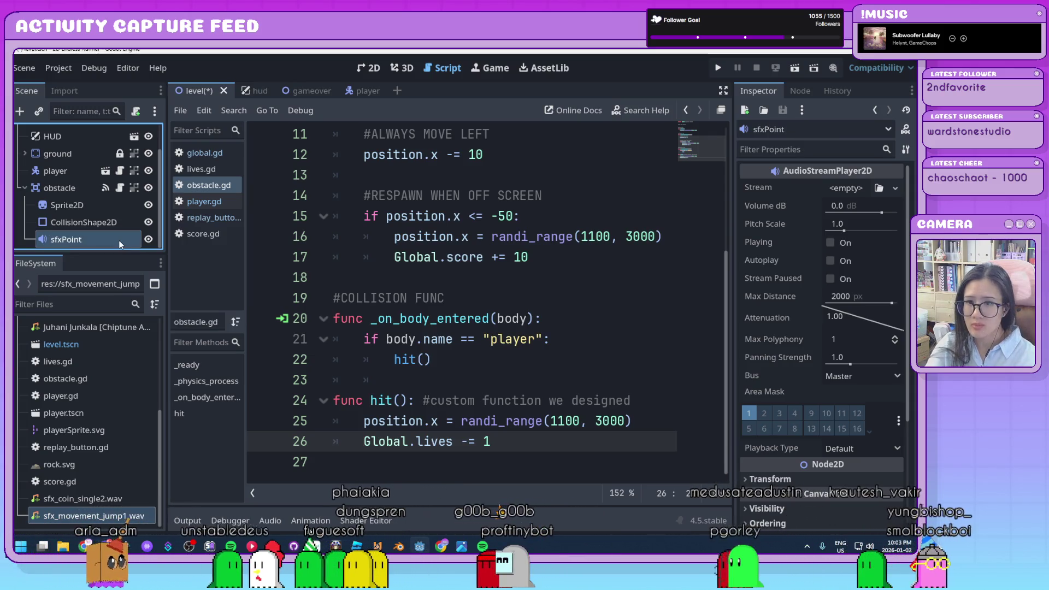
left_click(573, 216)
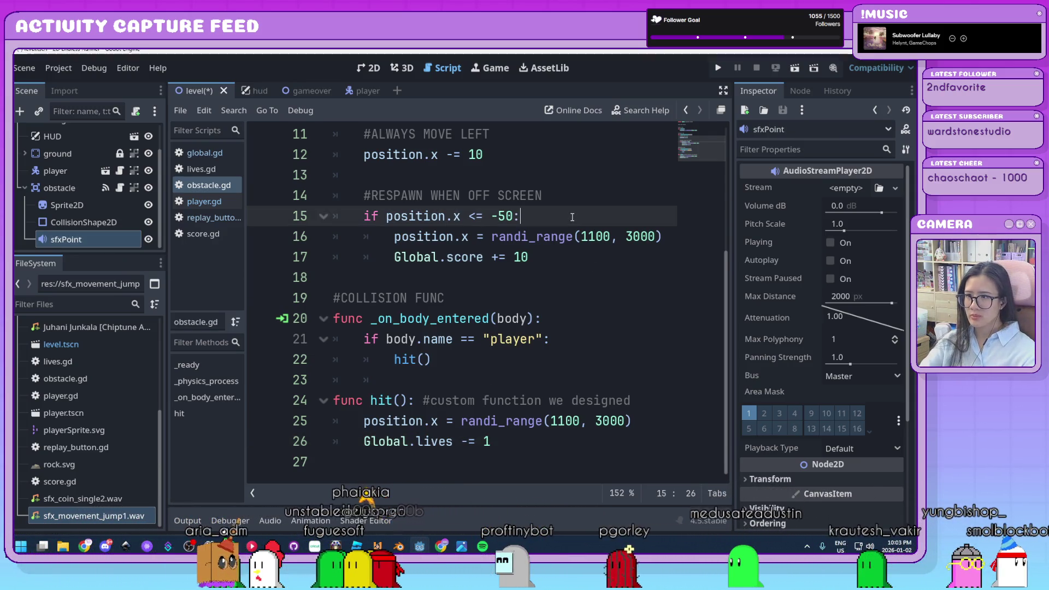
Add $sfxPoint.play() on line 16 inside obstacle.gd's respawn branch
key("Return")
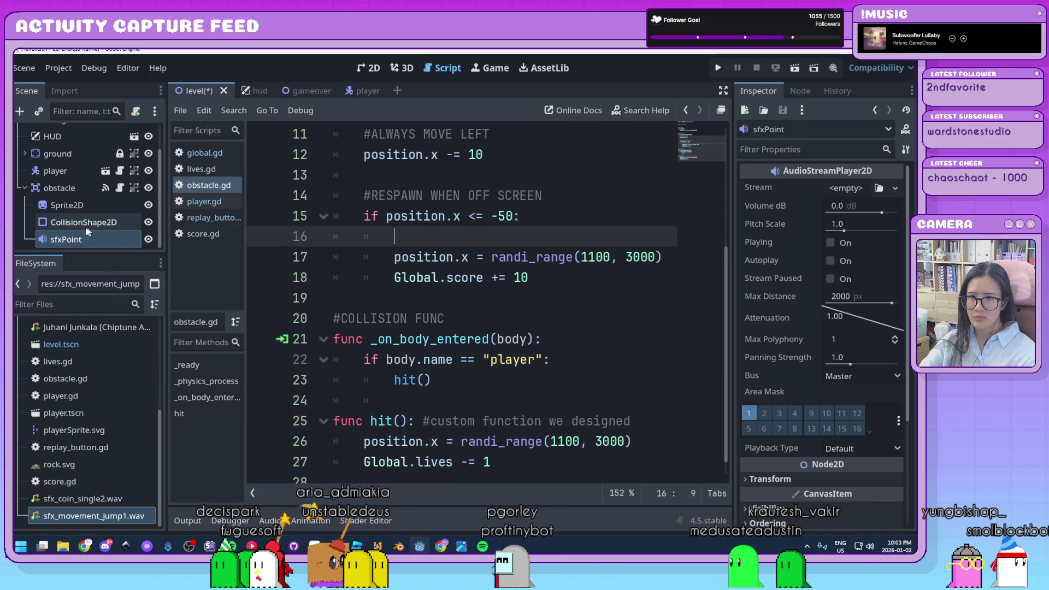
left_click_drag(59, 242, 504, 252)
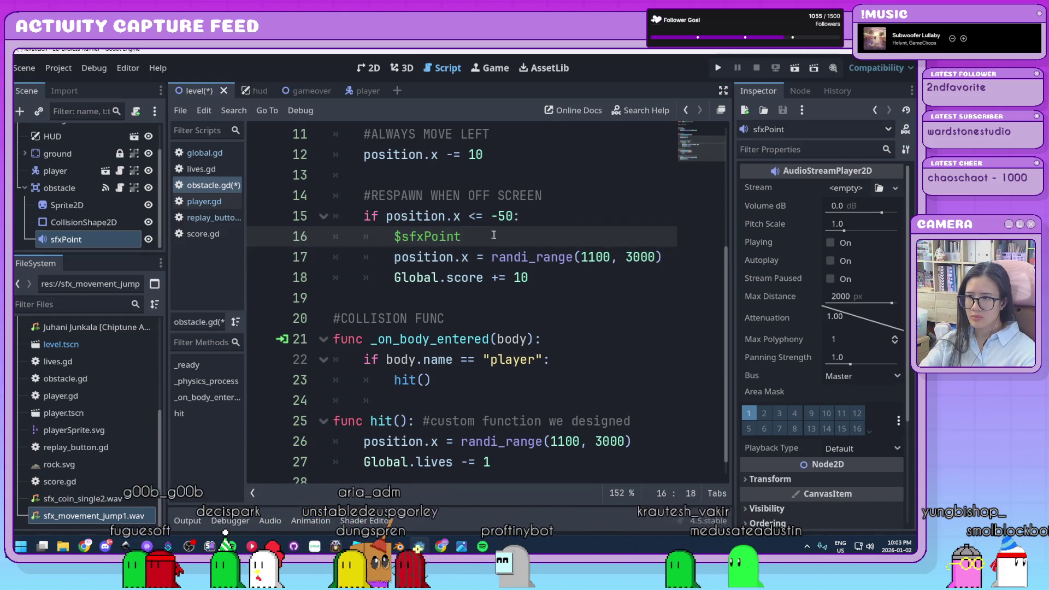
type("()")
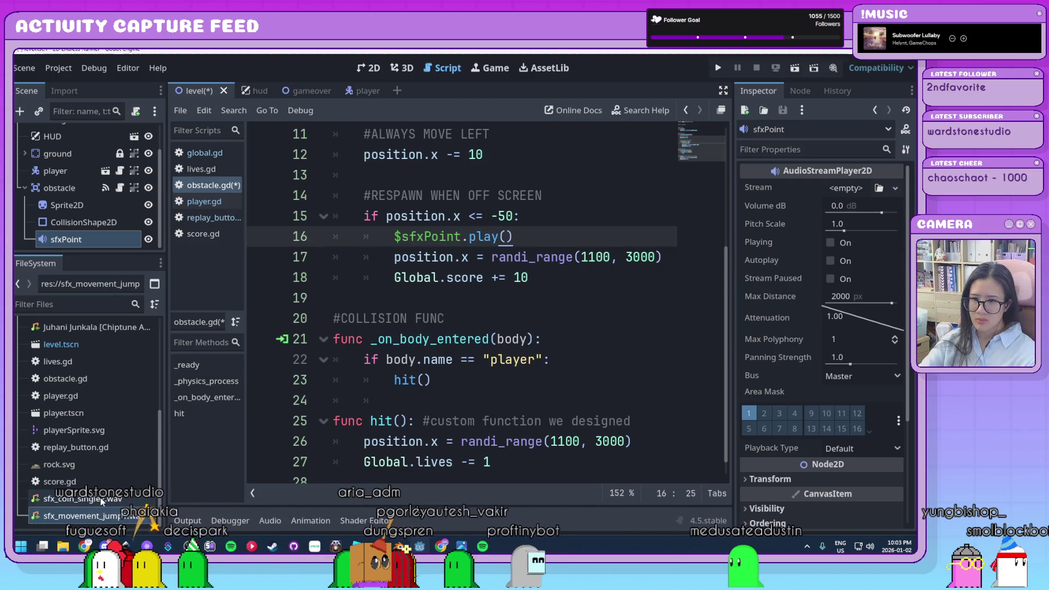
Give sfxPoint the sfx_coin_single2.wav stream at -18.596 dB, preview it, and run the game
left_click_drag(101, 501, 857, 281)
left_click_drag(857, 192, 859, 195)
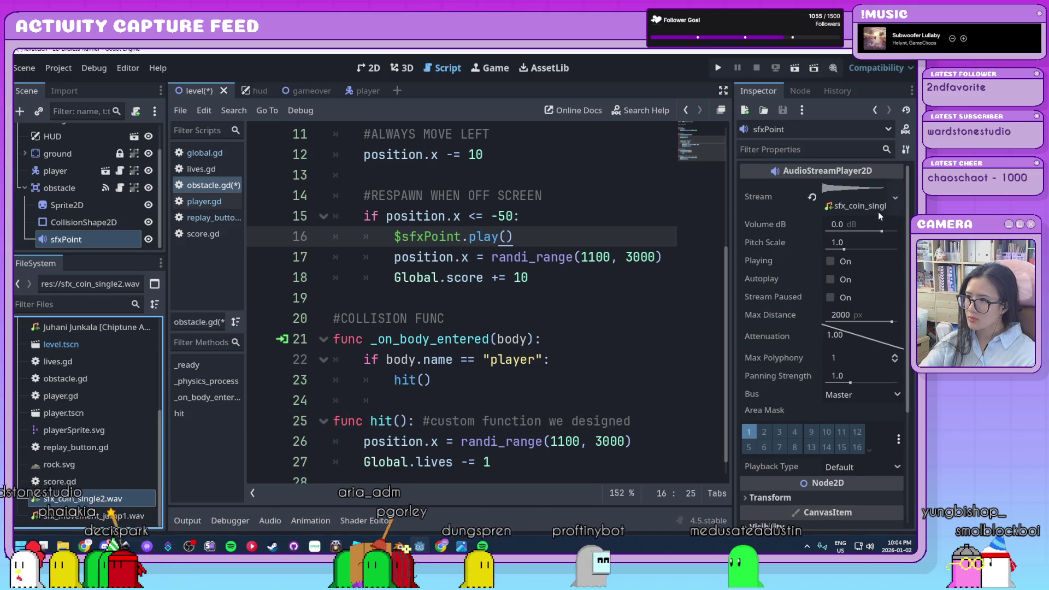
left_click(836, 225)
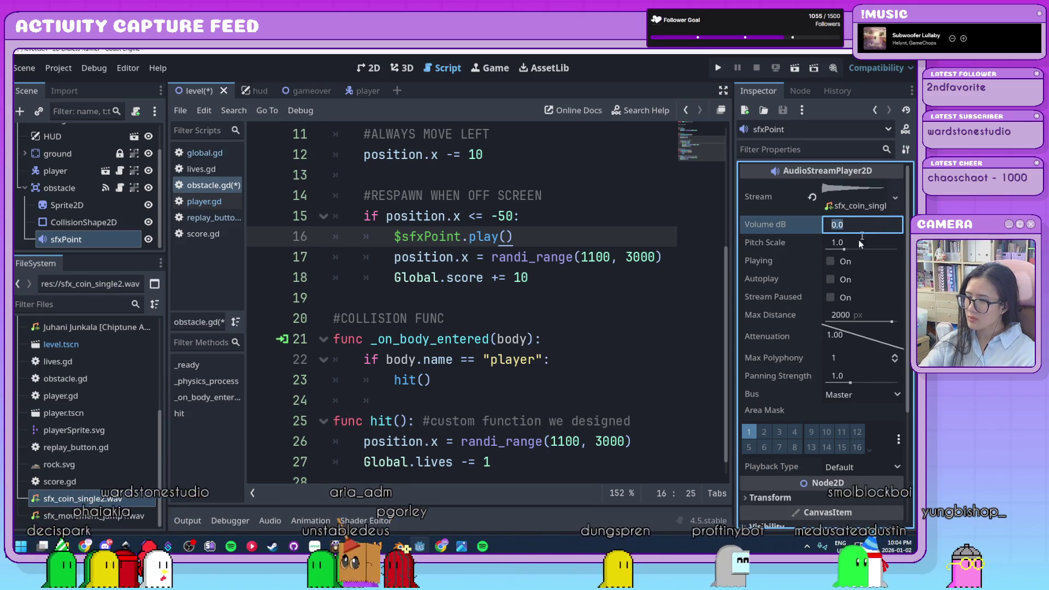
left_click(786, 242)
left_click_drag(885, 230, 870, 232)
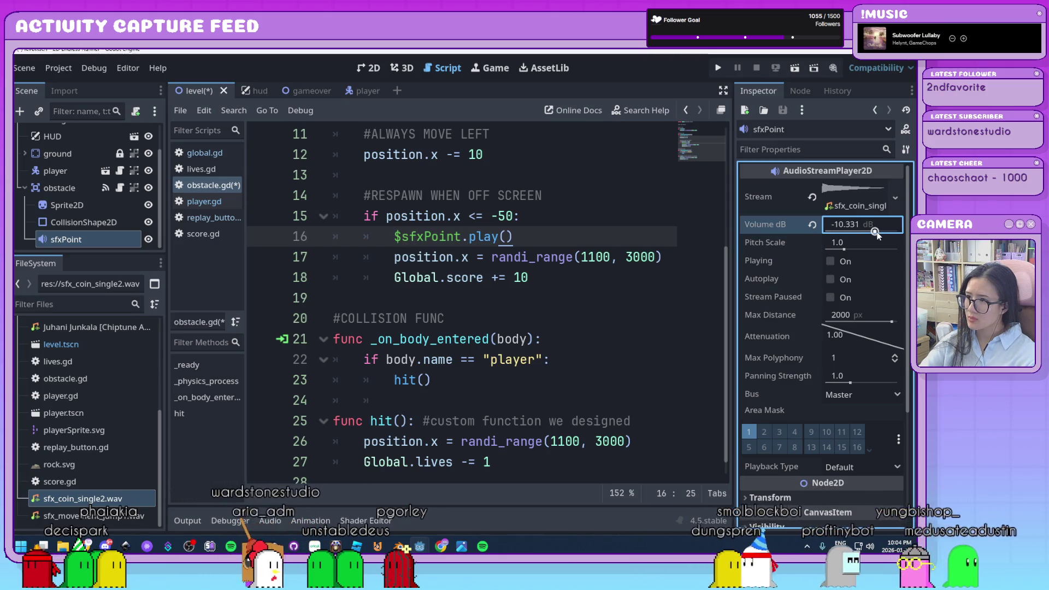
left_click(831, 262)
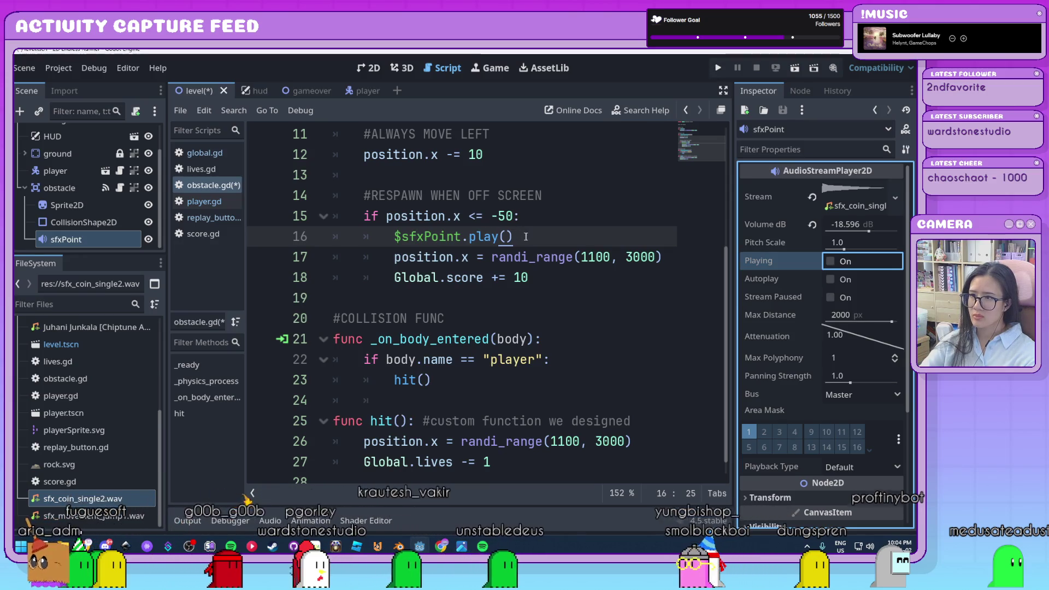
left_click(720, 70)
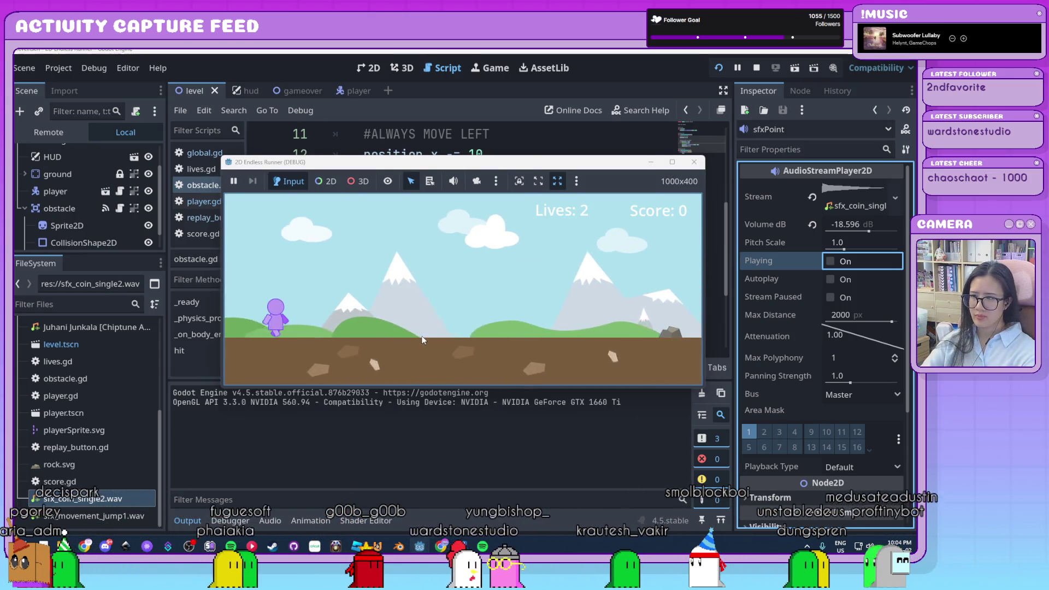
Jump over four rocks to reach a score of 40, then stop the game with F8
key("space")
key("space")
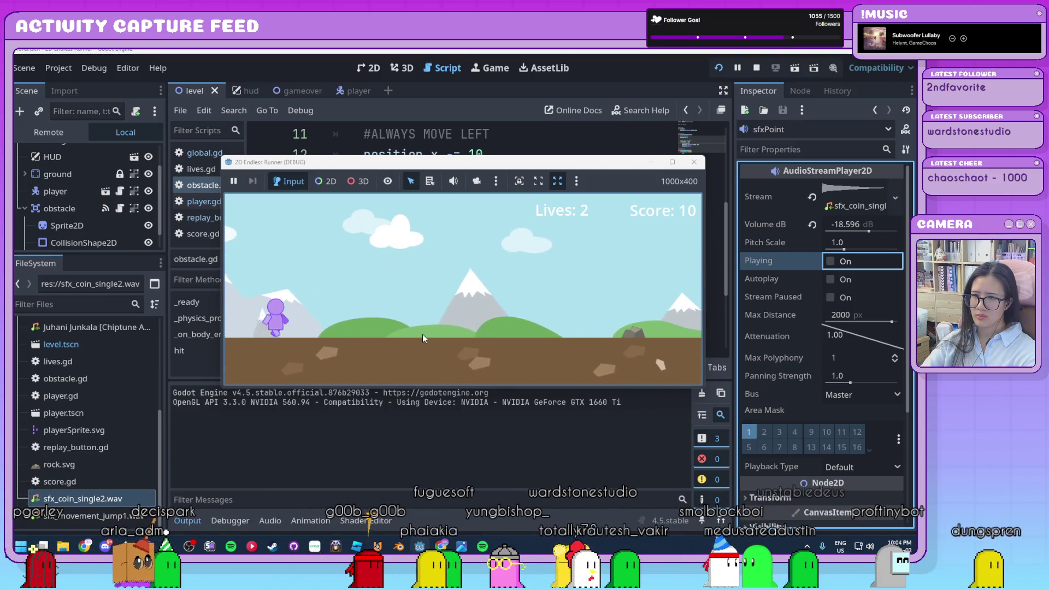
key("space")
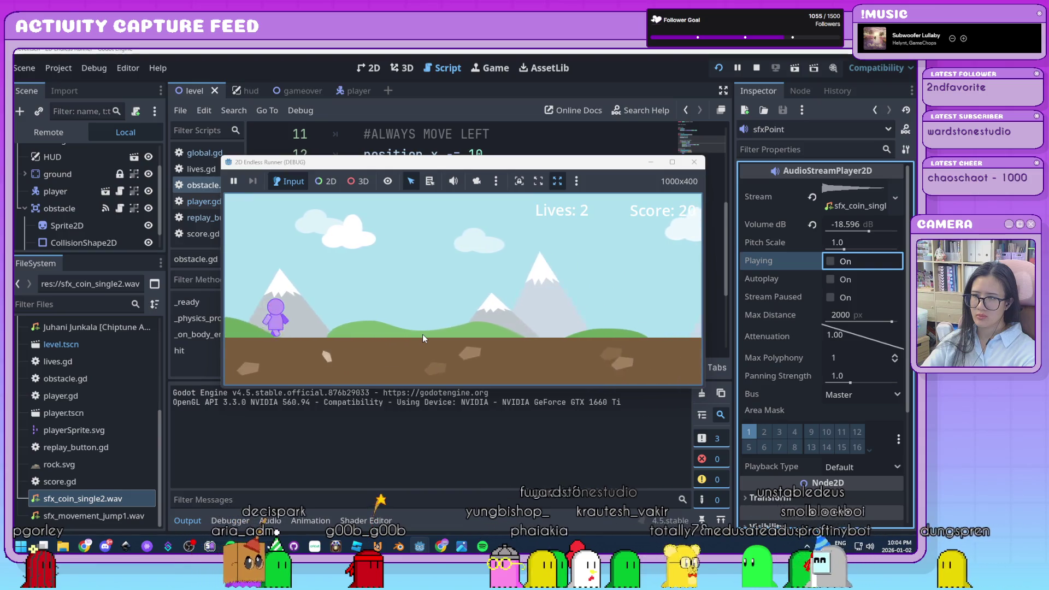
key("space")
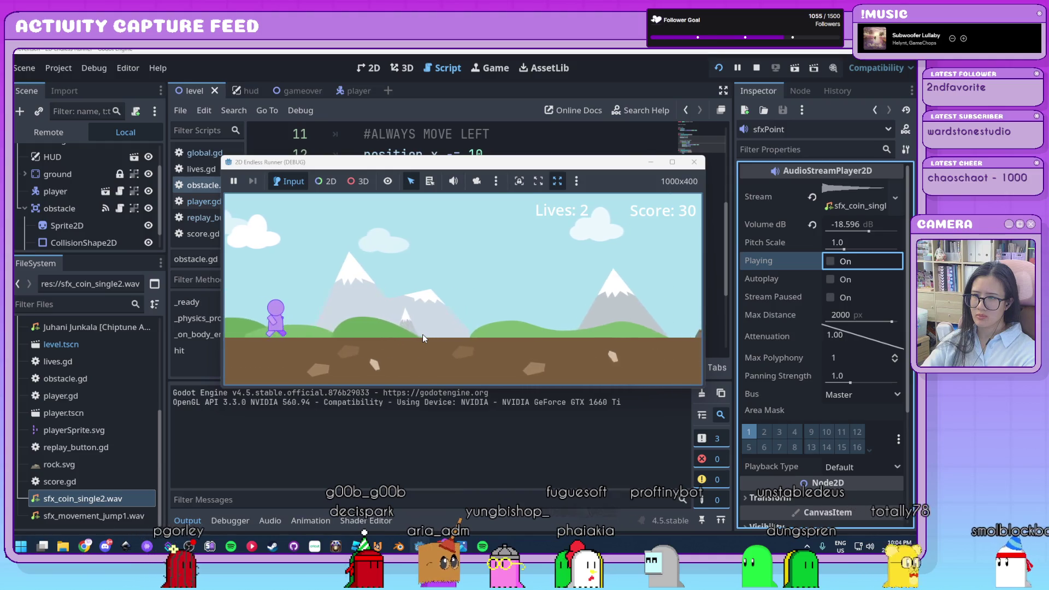
key("space")
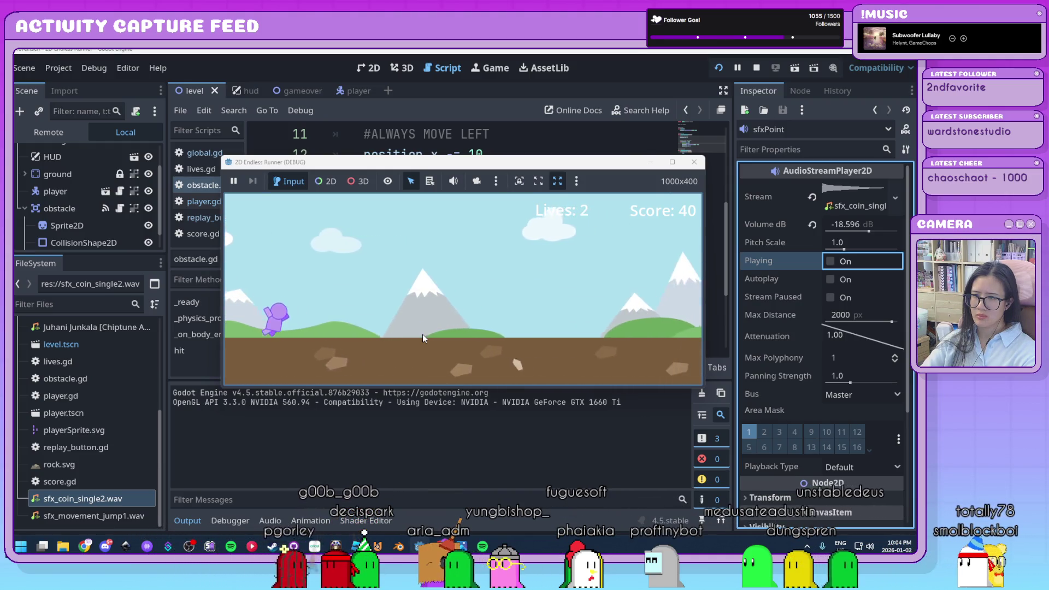
key("F8")
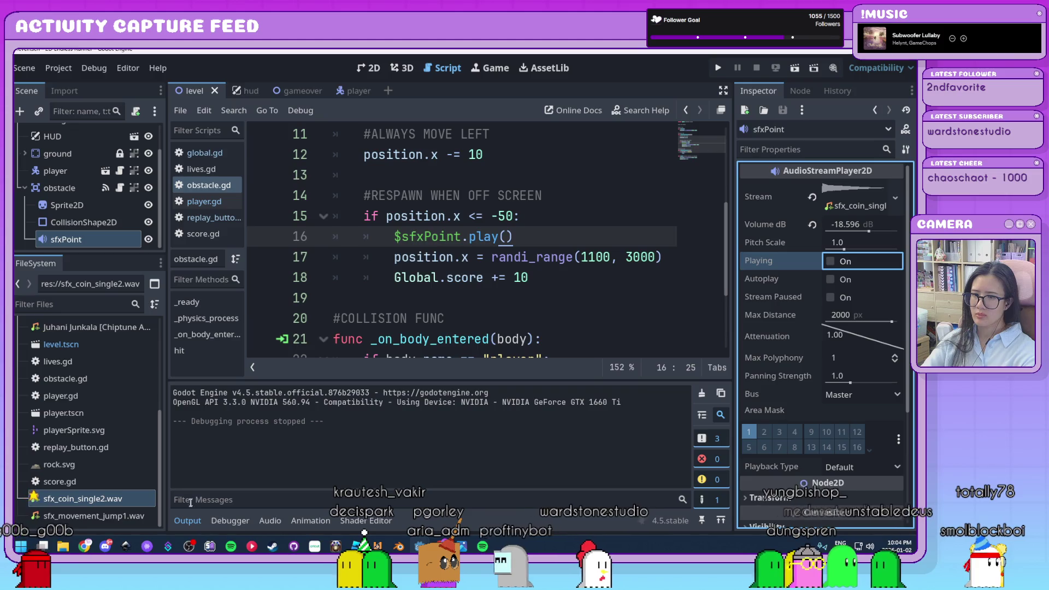
Hide the Output log, collapse obstacle's children, and select the level root node
left_click(187, 520)
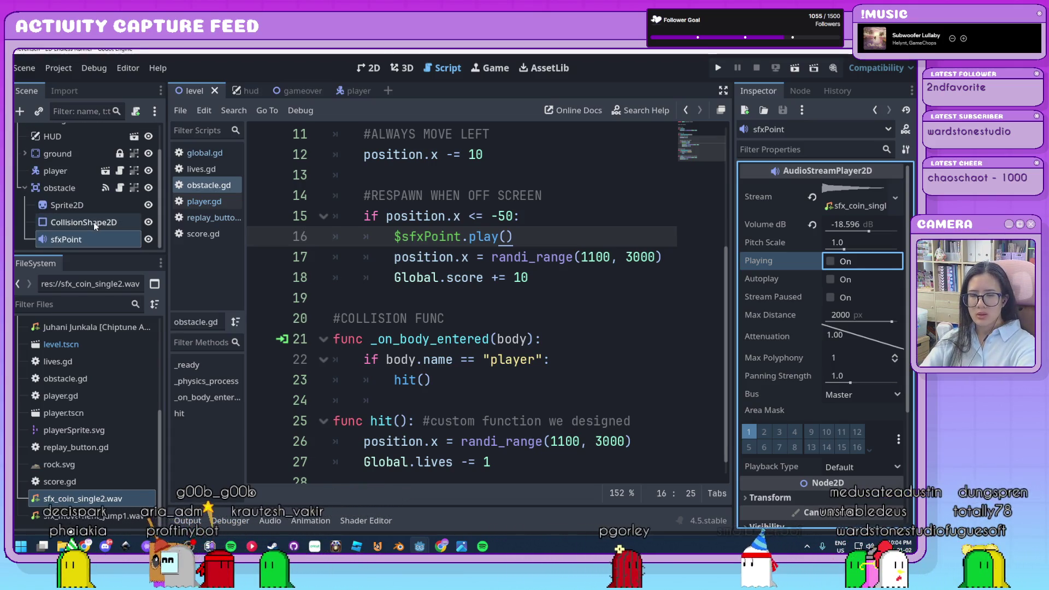
scroll(93, 222, "up", 2)
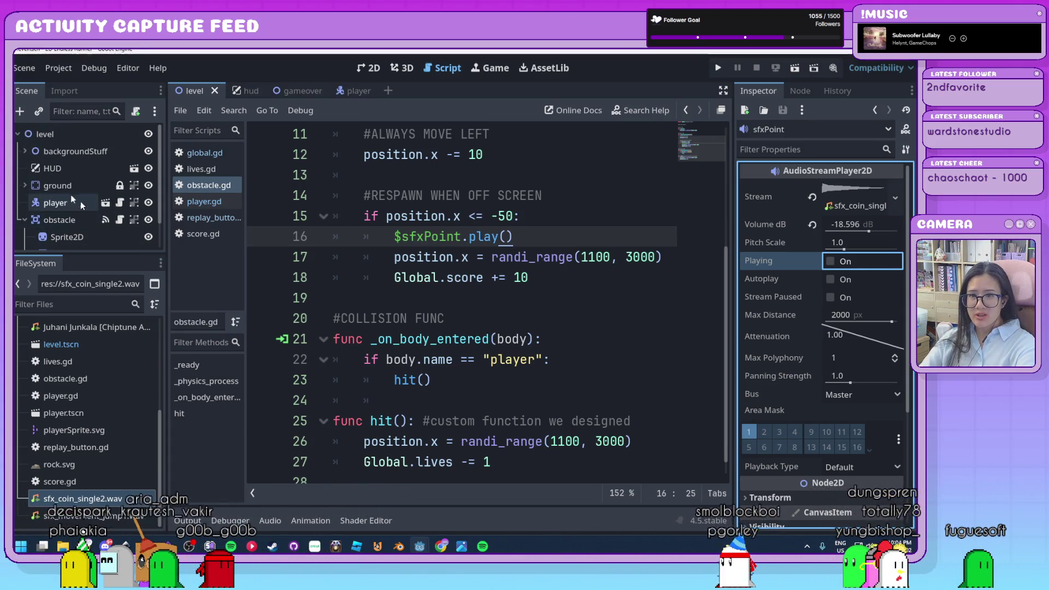
left_click(24, 220)
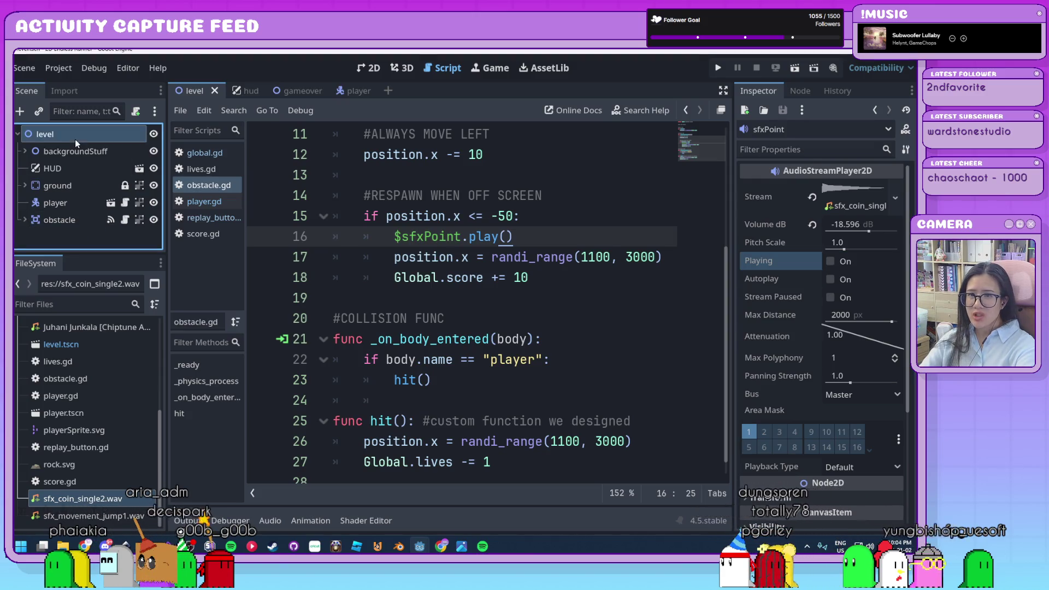
left_click(107, 134)
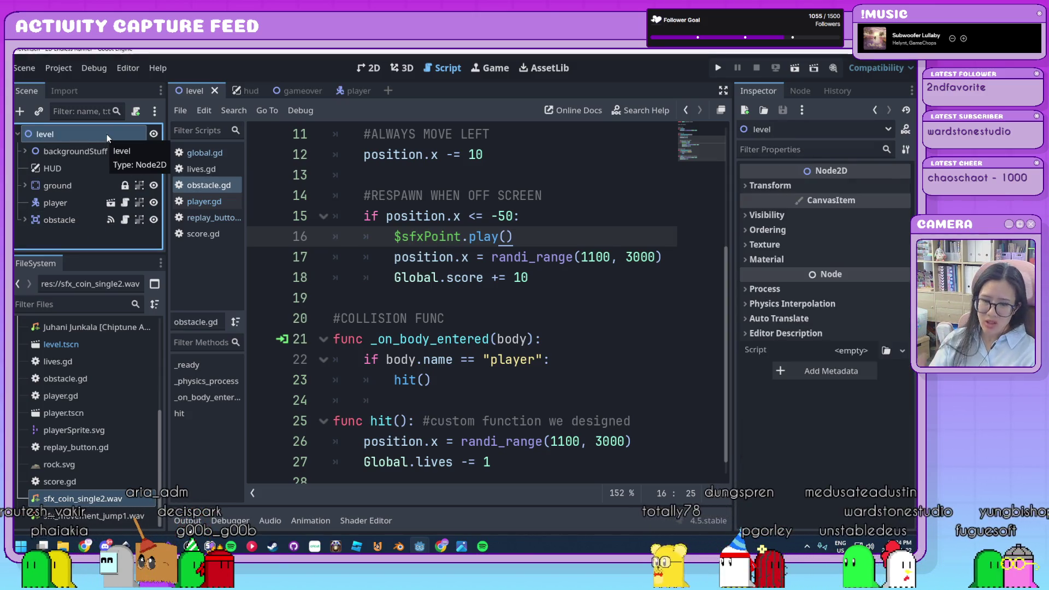
Search 'au' in the Create Node dialog and create a plain AudioStreamPlayer, not the 2D one
key("ctrl+a")
type("au")
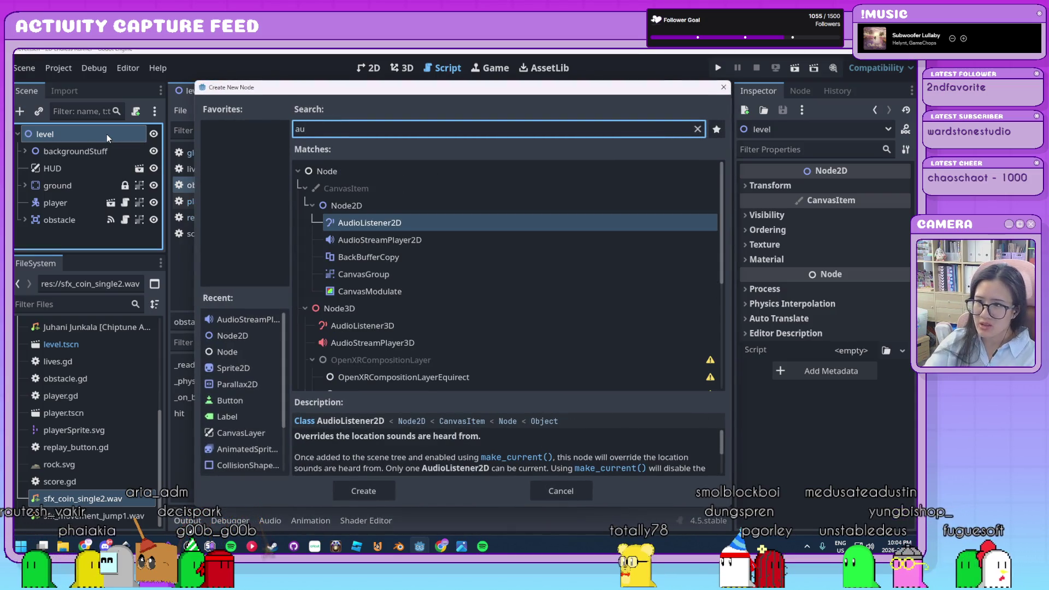
left_click(396, 240)
scroll(425, 244, "down", 1)
scroll(425, 246, "down", 5)
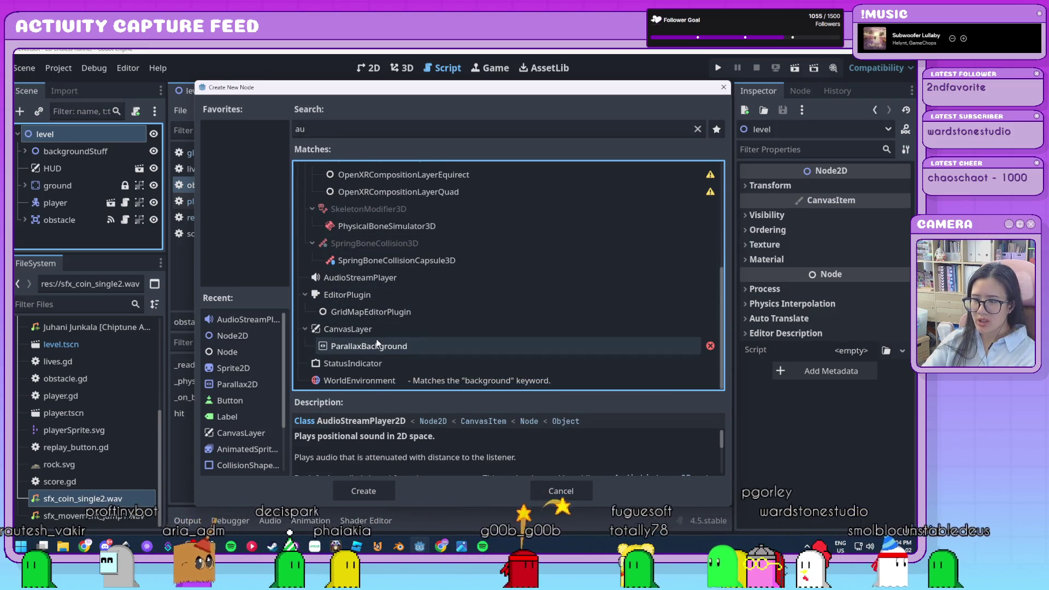
left_click(408, 279)
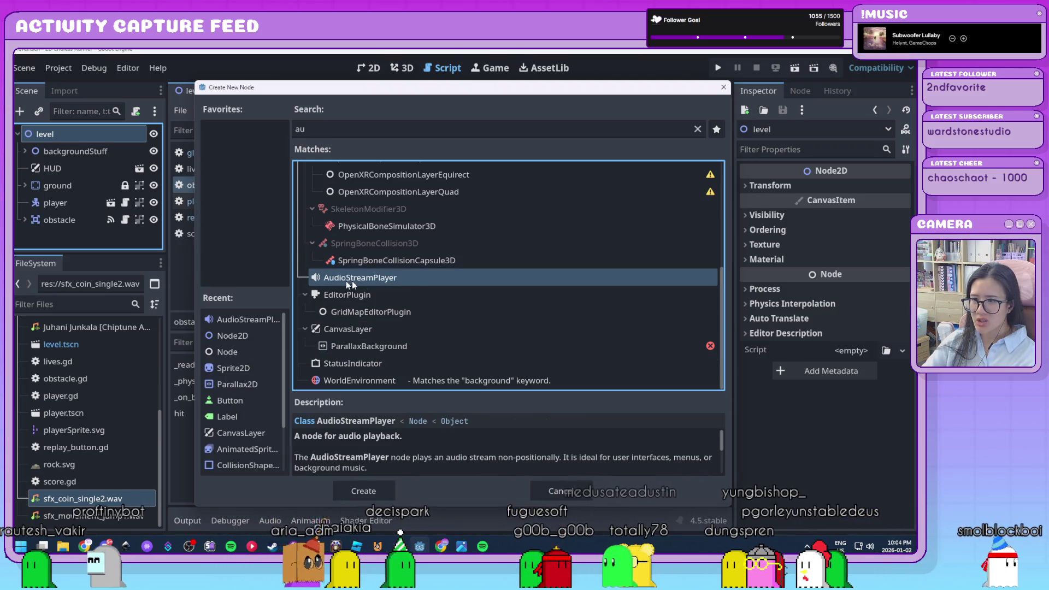
left_click(380, 493)
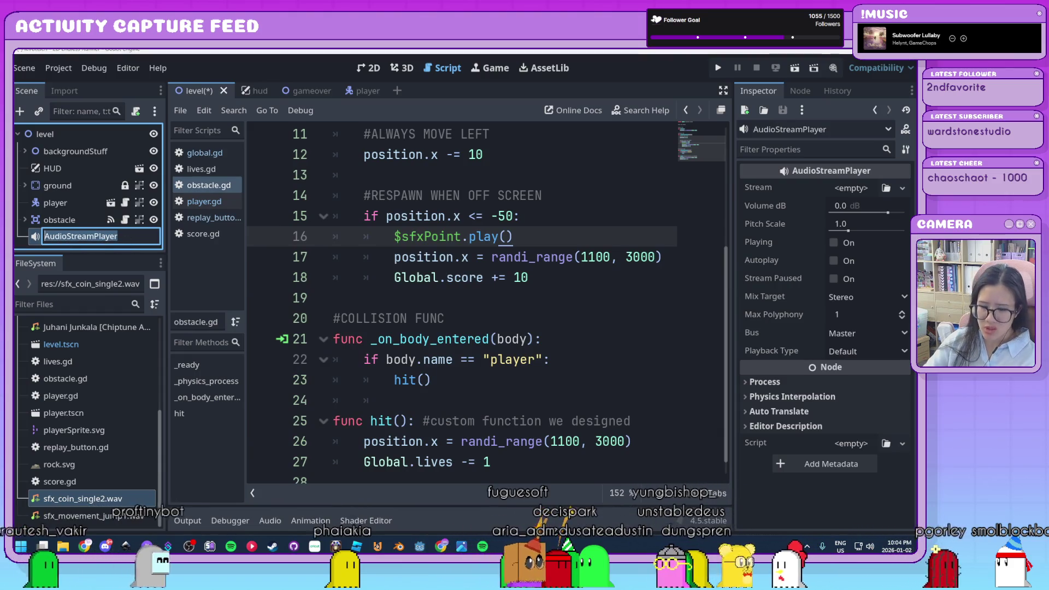
Name the node bgm, assign the chiptune music track, and lower its volume to -21.585 dB
type("bgm")
key("Return")
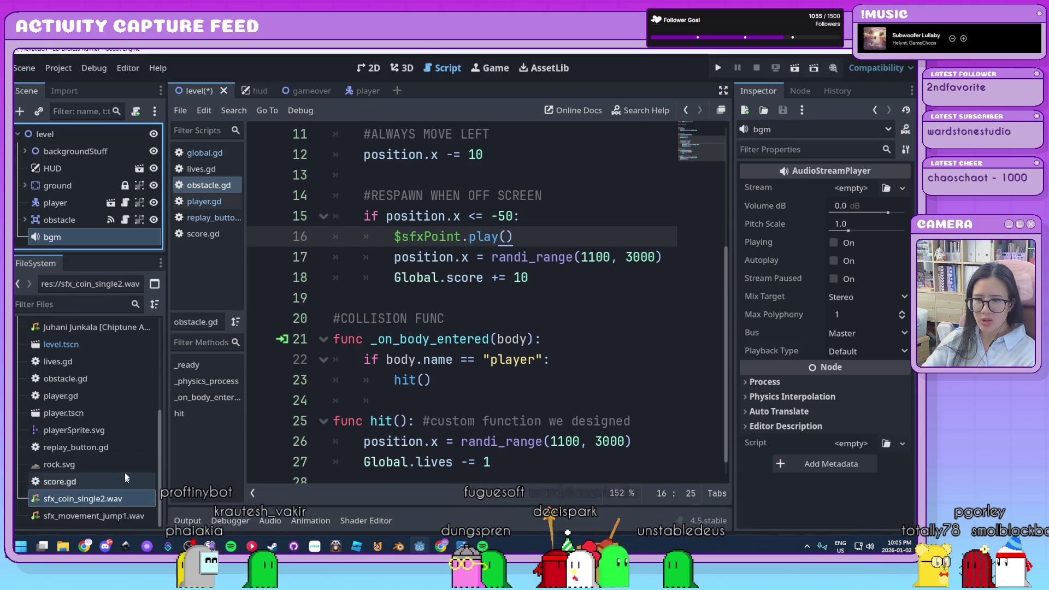
scroll(87, 382, "up", 2)
mouse_move(88, 380)
left_mouse_down()
mouse_move(852, 257)
mouse_move(862, 186)
left_mouse_up()
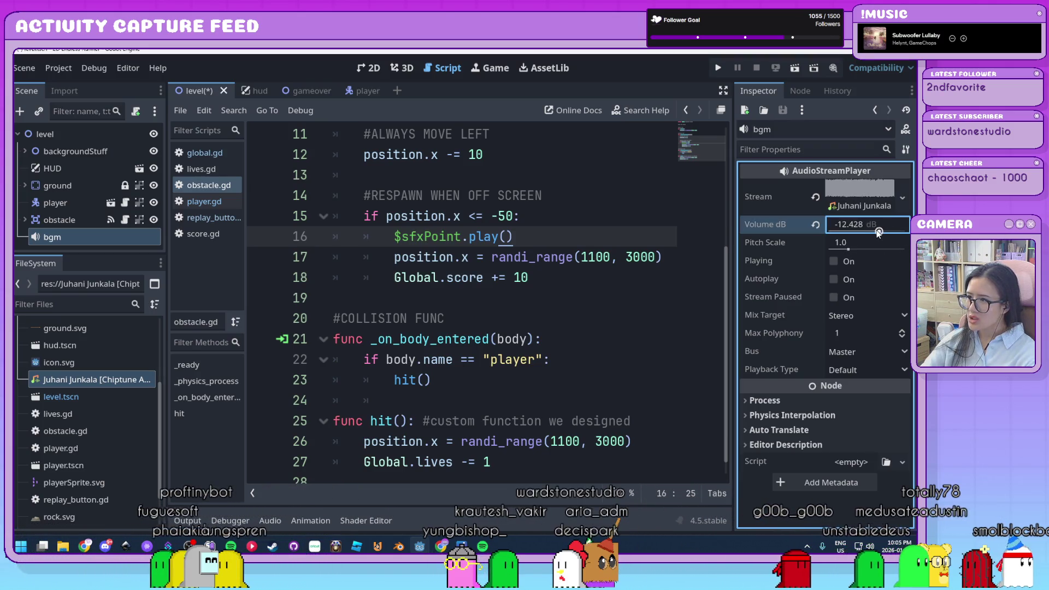
left_click_drag(873, 232, 872, 232)
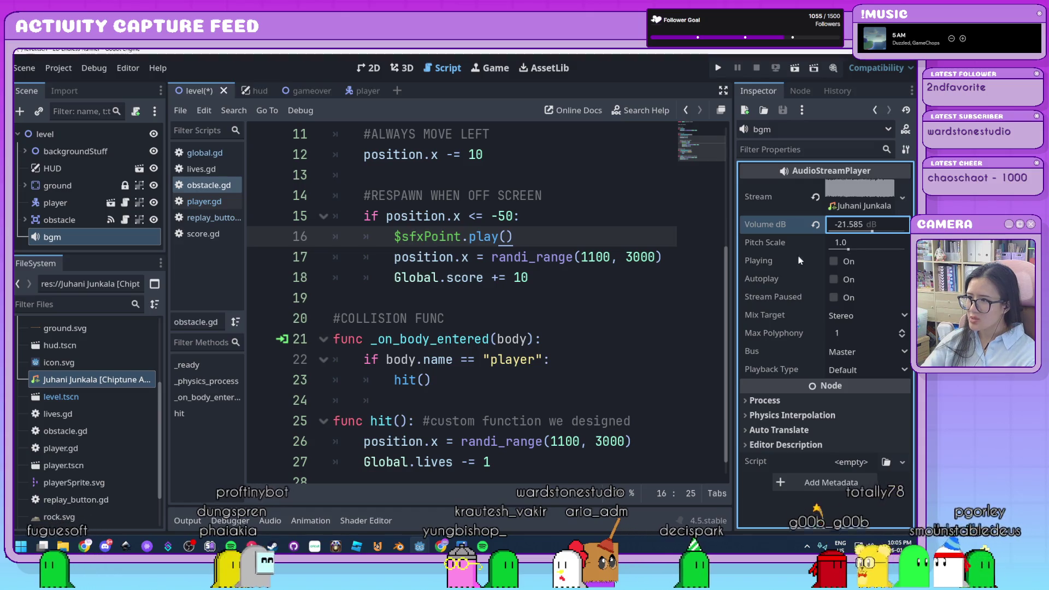
Turn on Autoplay for the bgm player
mouse_move(759, 278)
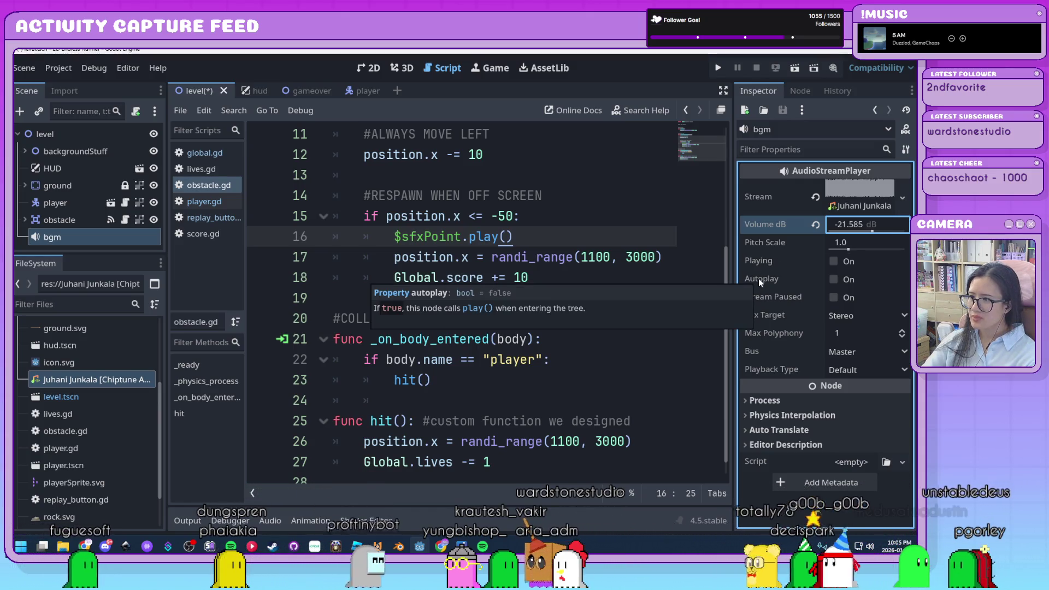
left_click(833, 281)
left_click(833, 280)
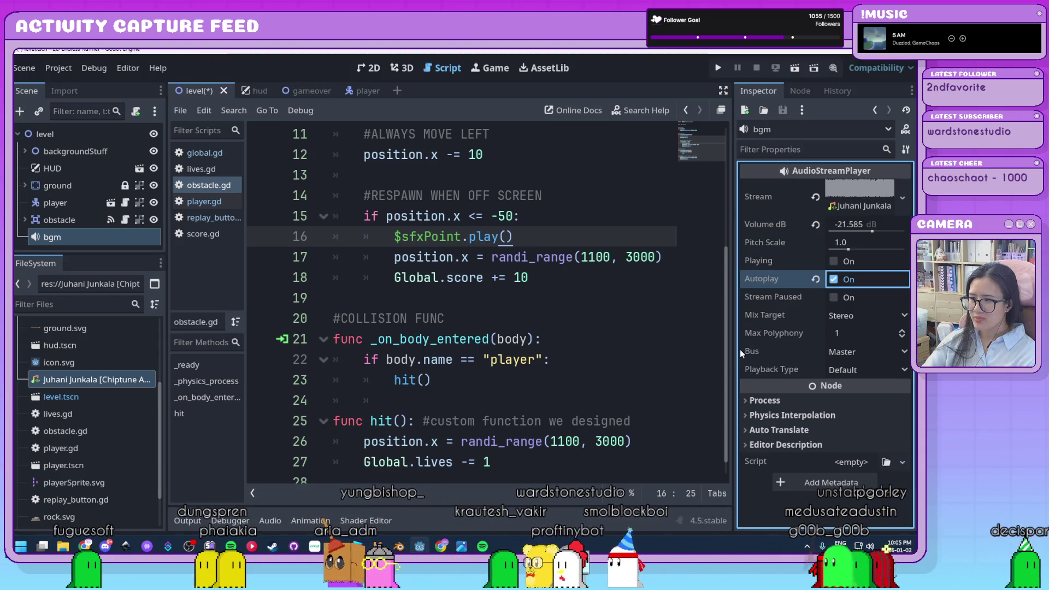
mouse_move(429, 279)
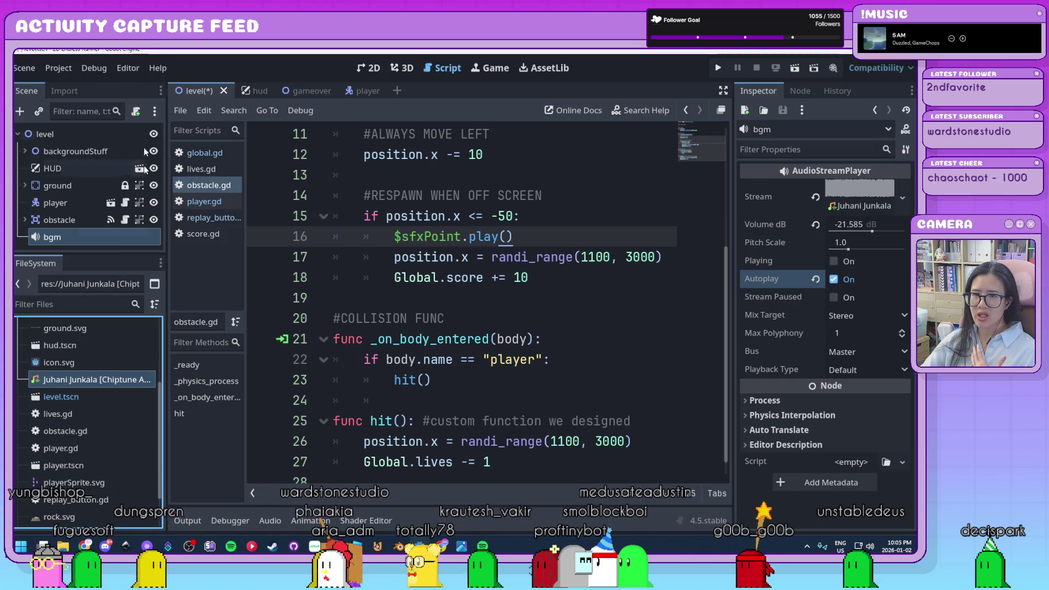
Open the Import tab and load the Juhani Junkala track's import settings
left_click(64, 91)
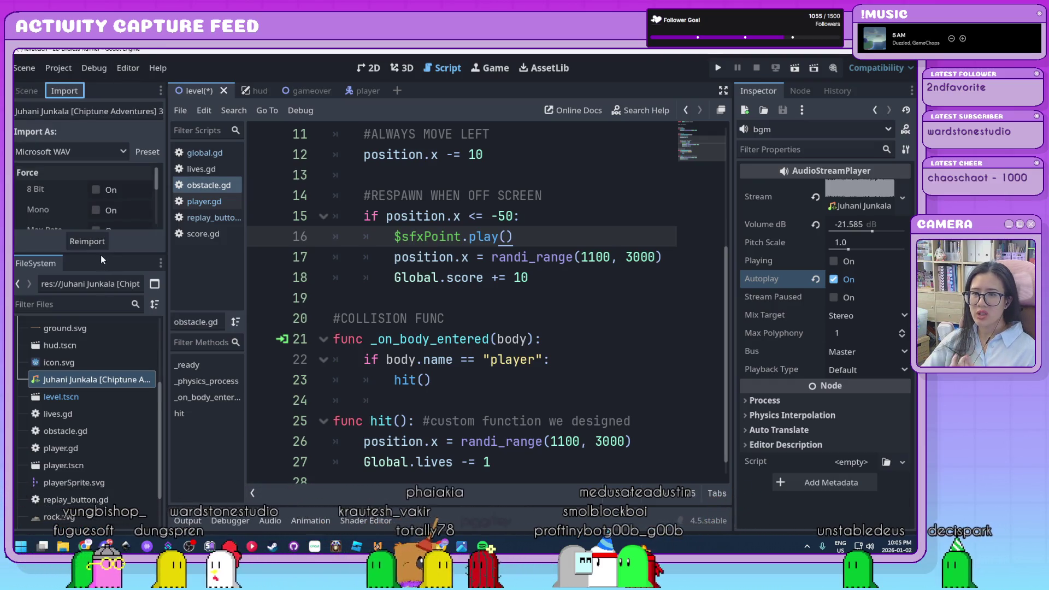
left_click_drag(97, 254, 93, 352)
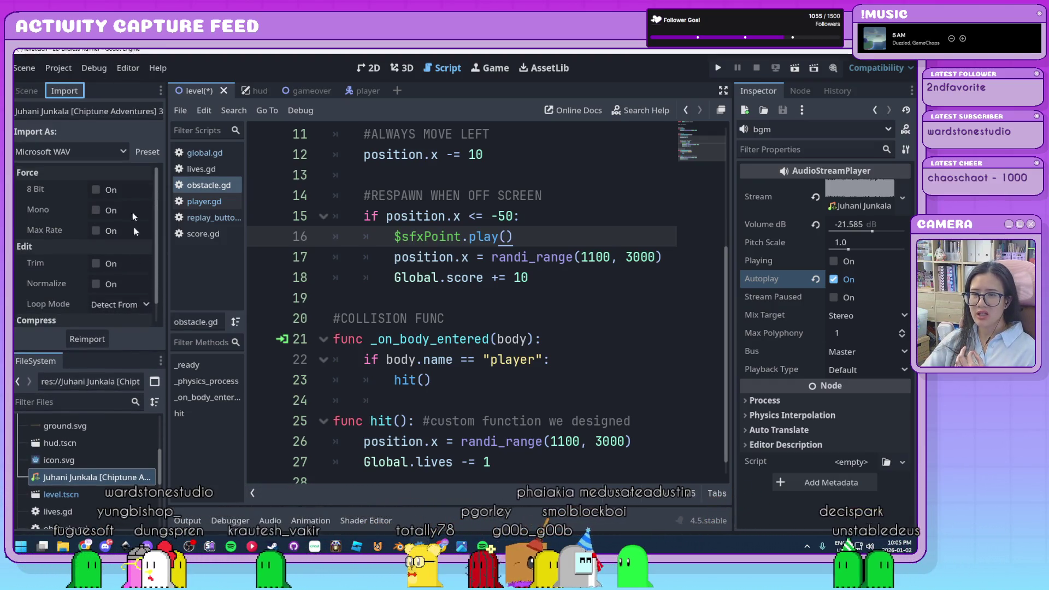
mouse_move(53, 465)
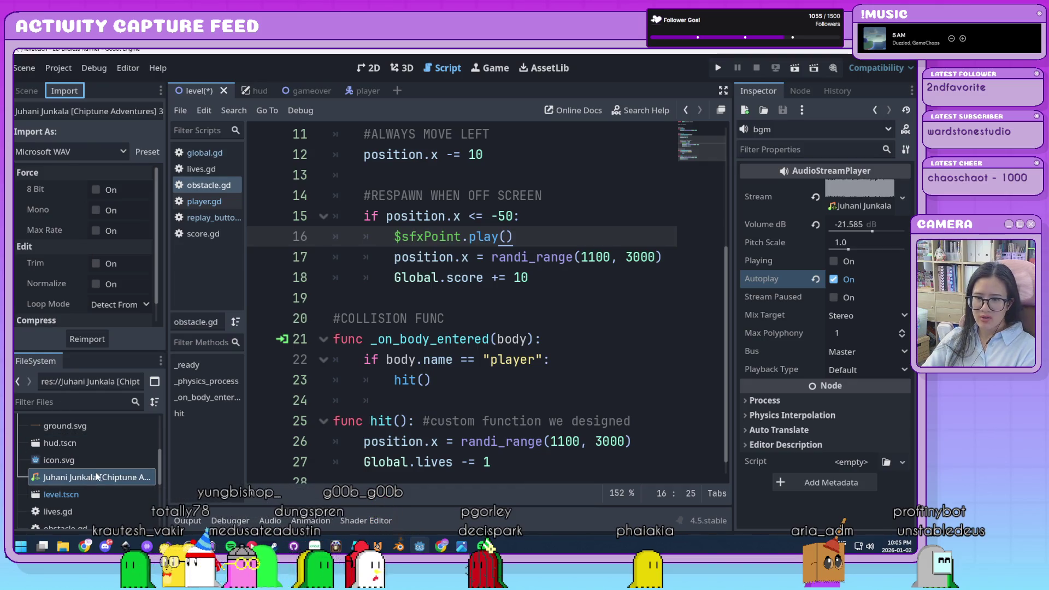
left_click(79, 479)
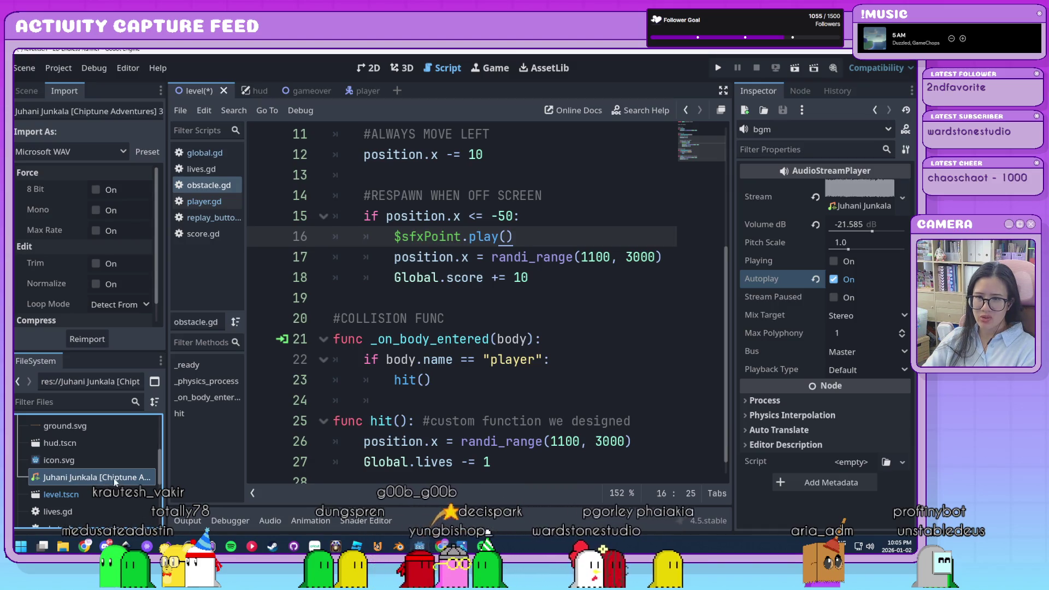
mouse_move(109, 481)
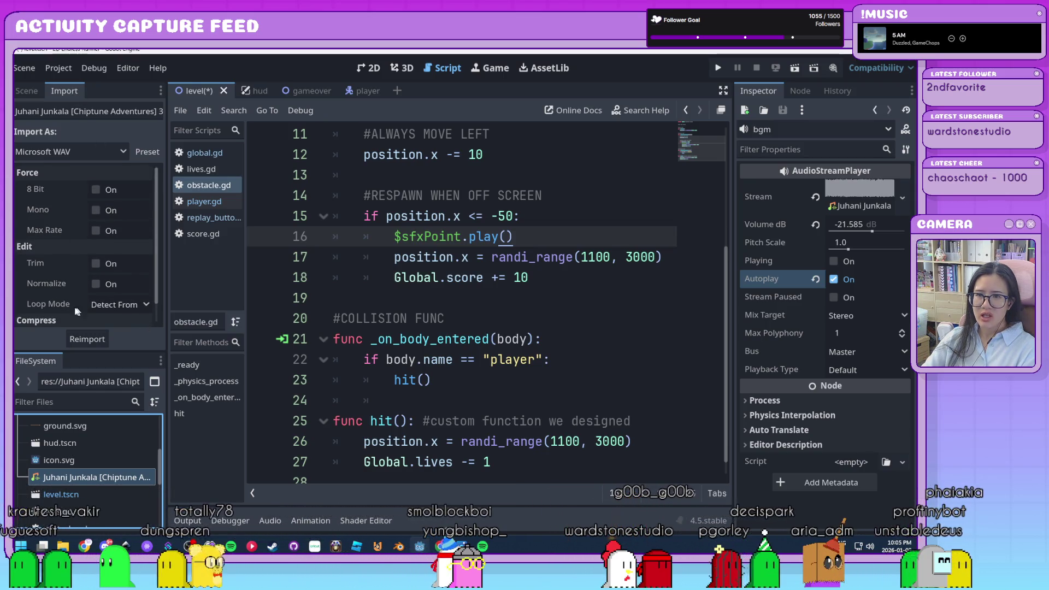
Set Loop Mode to Forward, reimport the track, and run the game
scroll(112, 288, "down", 1)
left_click(112, 284)
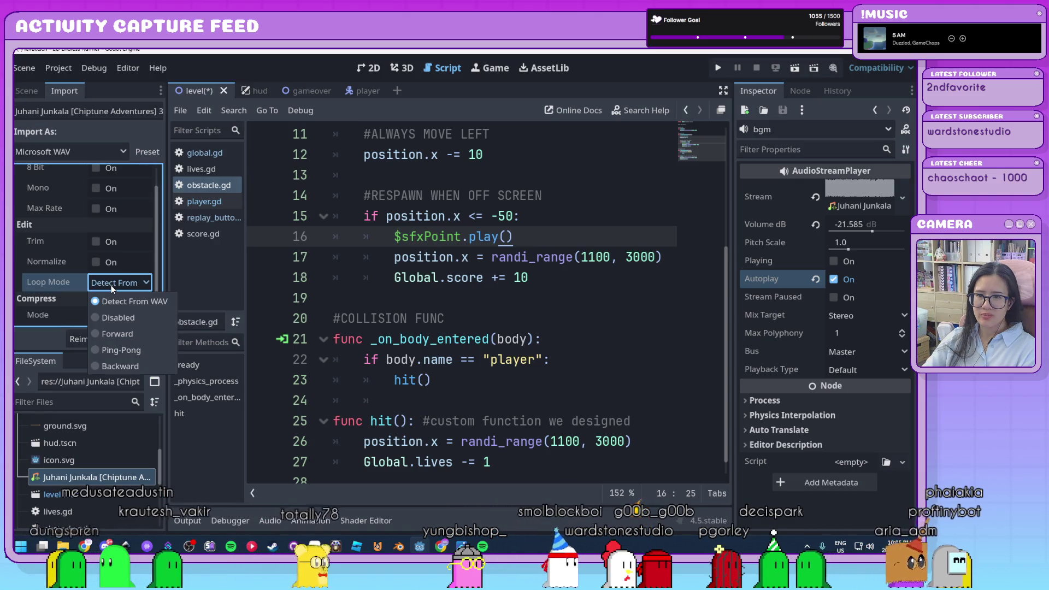
left_click(139, 338)
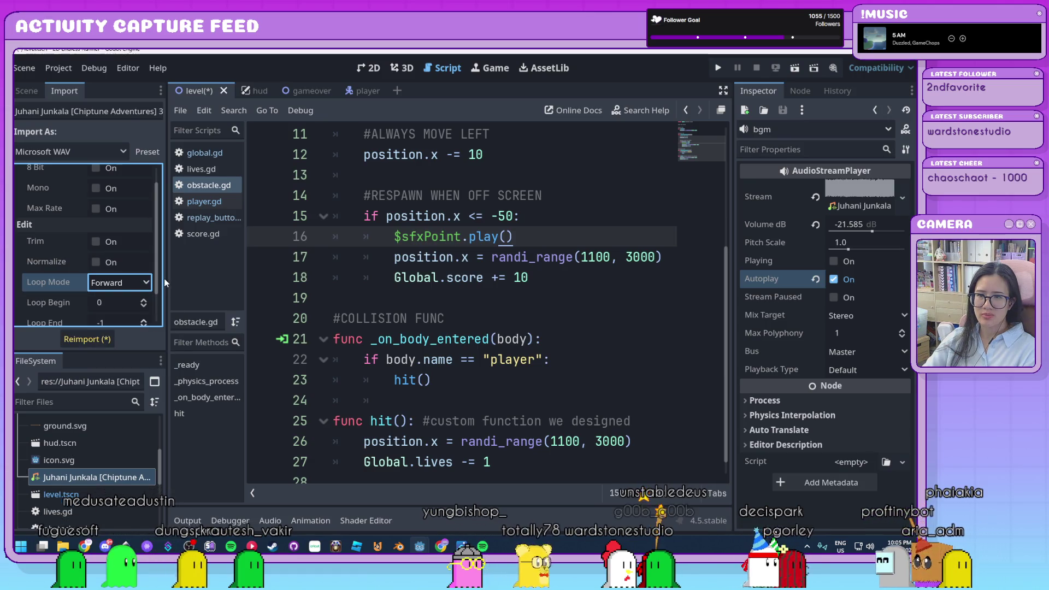
left_click_drag(164, 279, 186, 295)
left_click(99, 342)
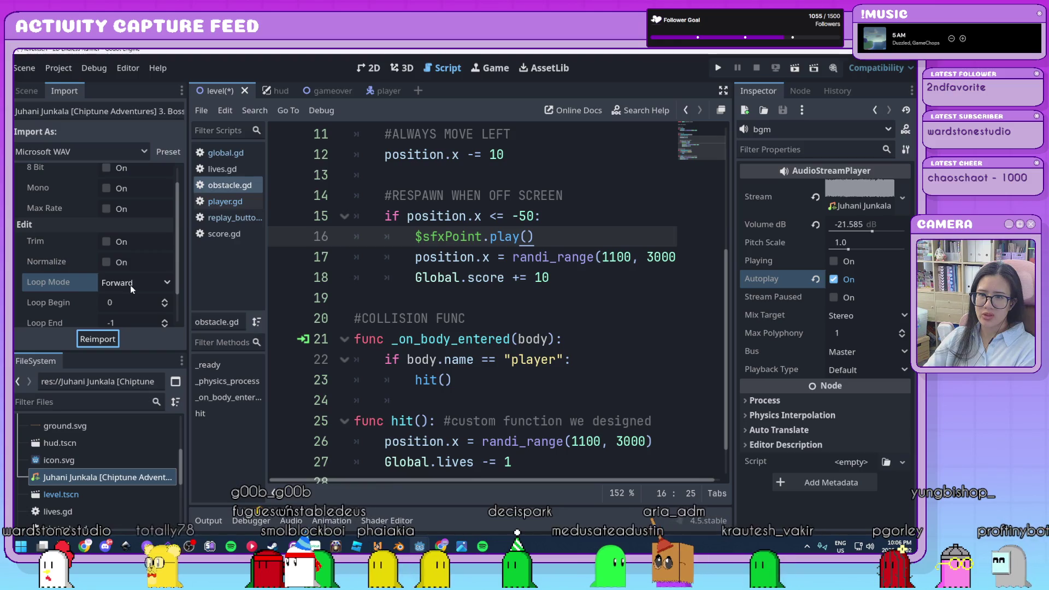
left_click(721, 69)
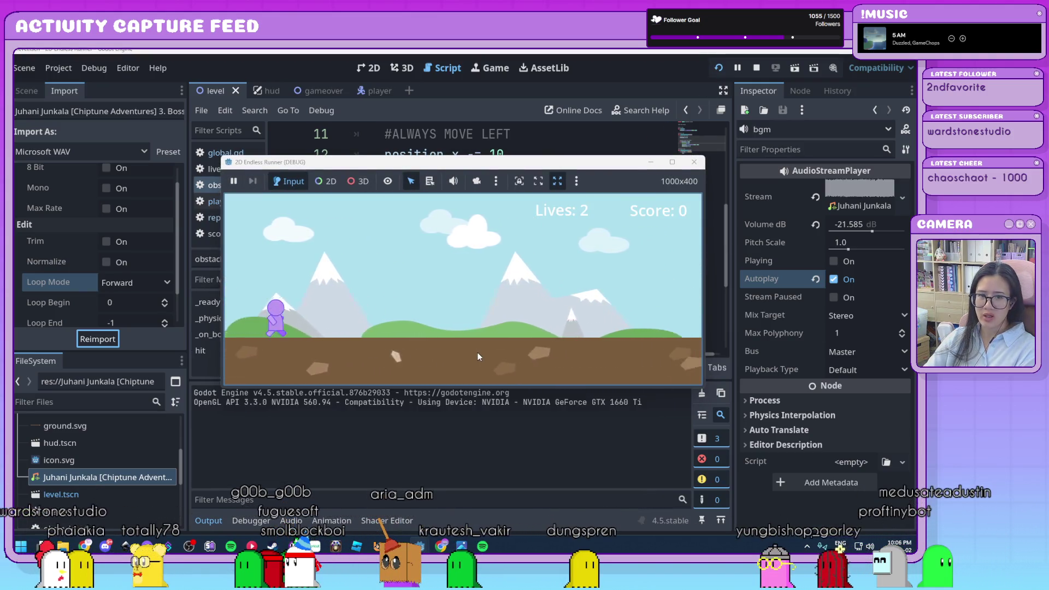
Jump three obstacles while the music plays, close the game, and start lowering bgm's volume
key("space")
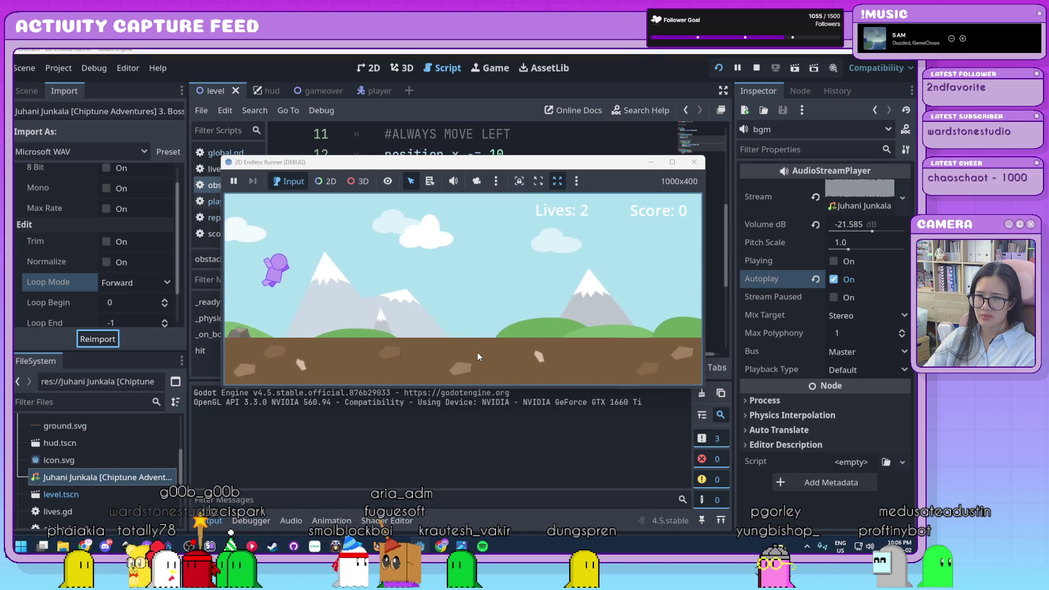
key("space")
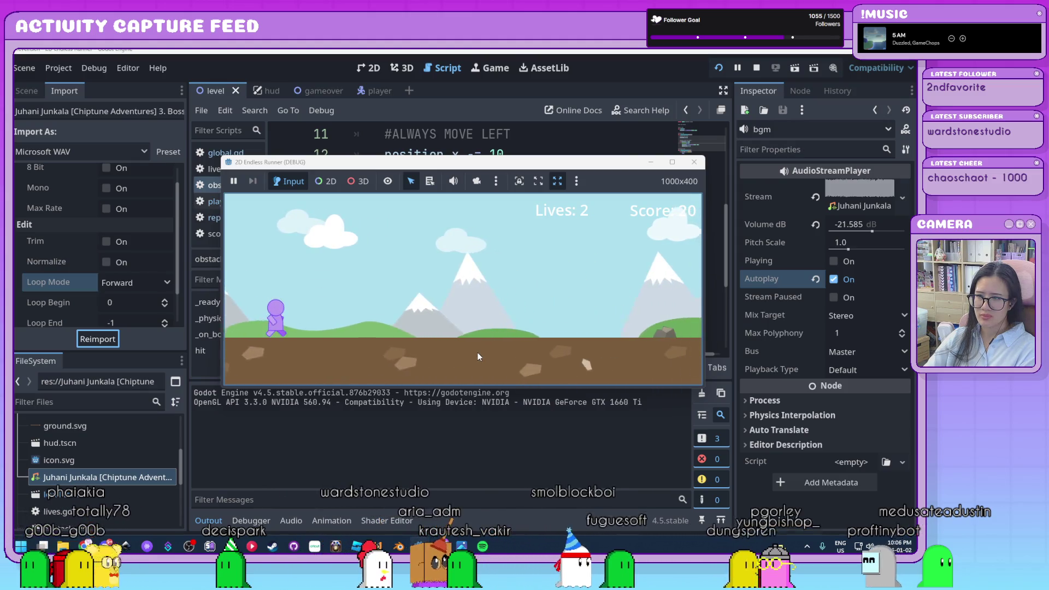
key("space")
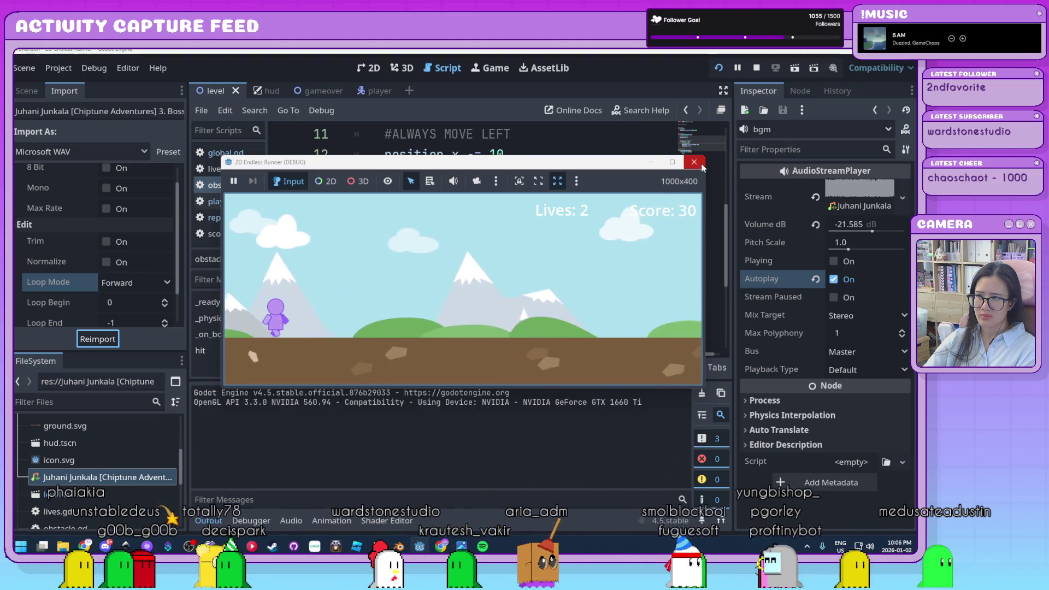
left_click(694, 162)
left_click_drag(873, 232, 868, 232)
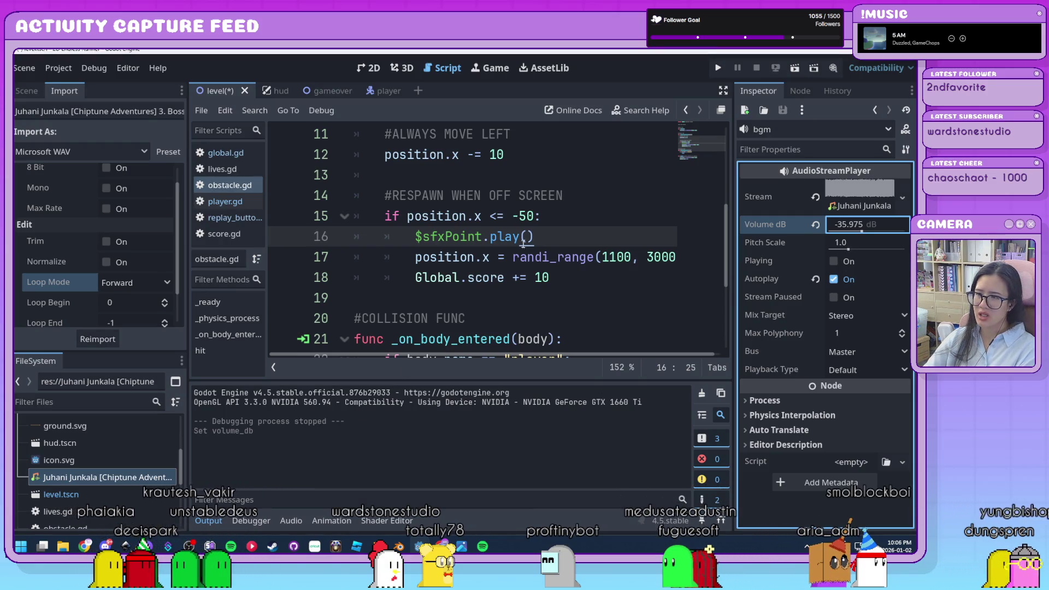
Bring back the Scene tree and enlarge the FileSystem file list
scroll(523, 245, "down", 3)
scroll(522, 245, "up", 6)
scroll(522, 245, "down", 6)
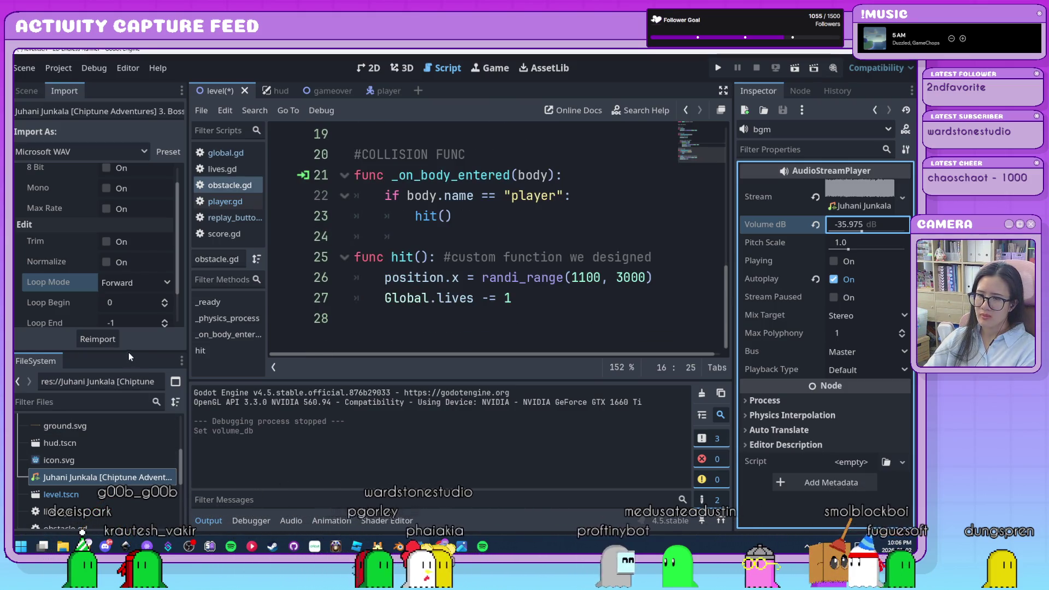
left_click(26, 90)
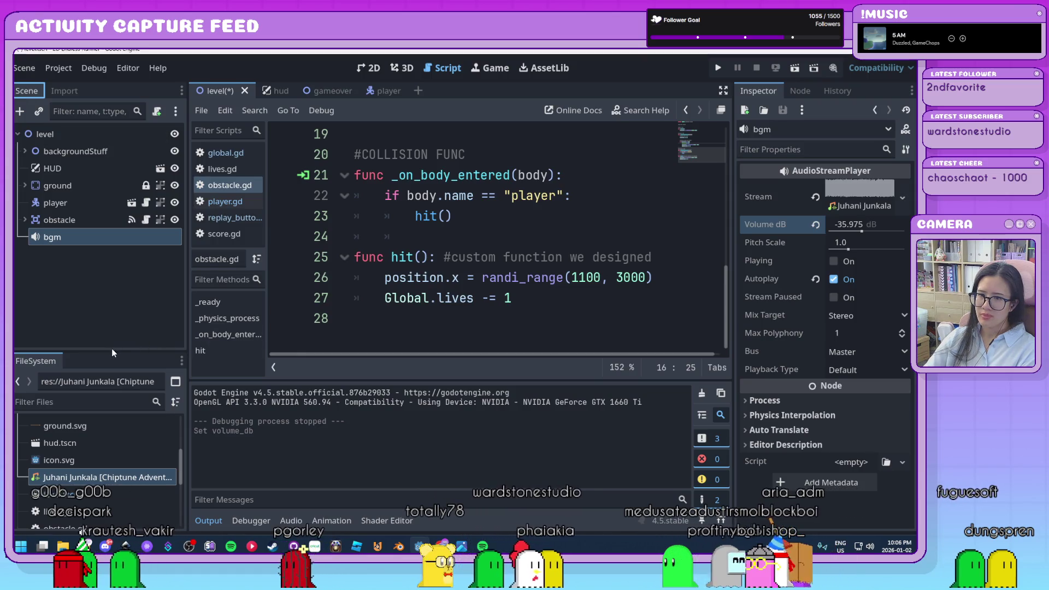
left_click_drag(134, 349, 134, 287)
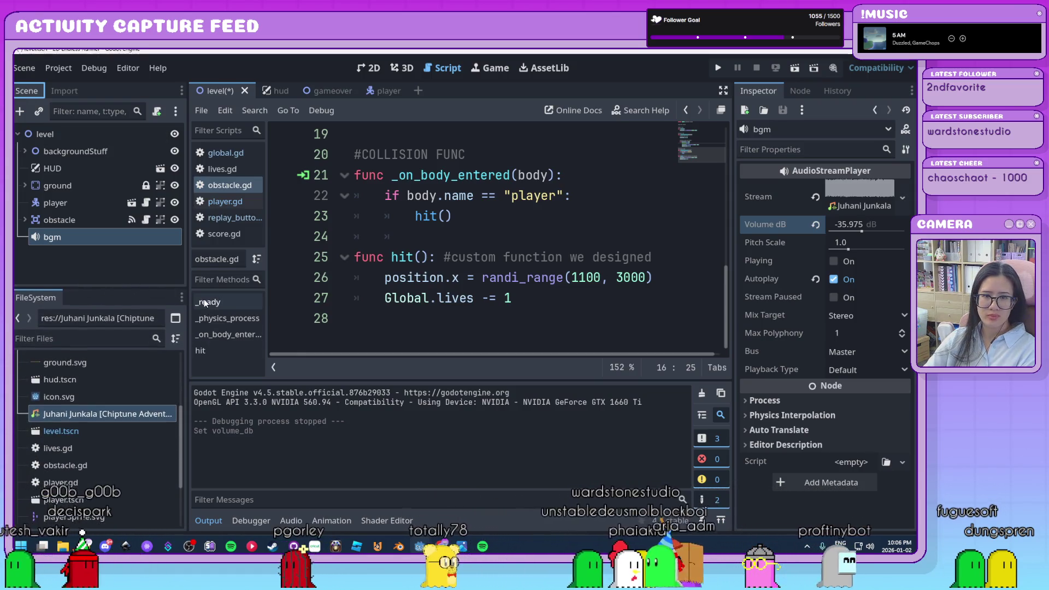
Hide the Output panel below obstacle.gd and save the level scene with Ctrl+S
left_click(550, 301)
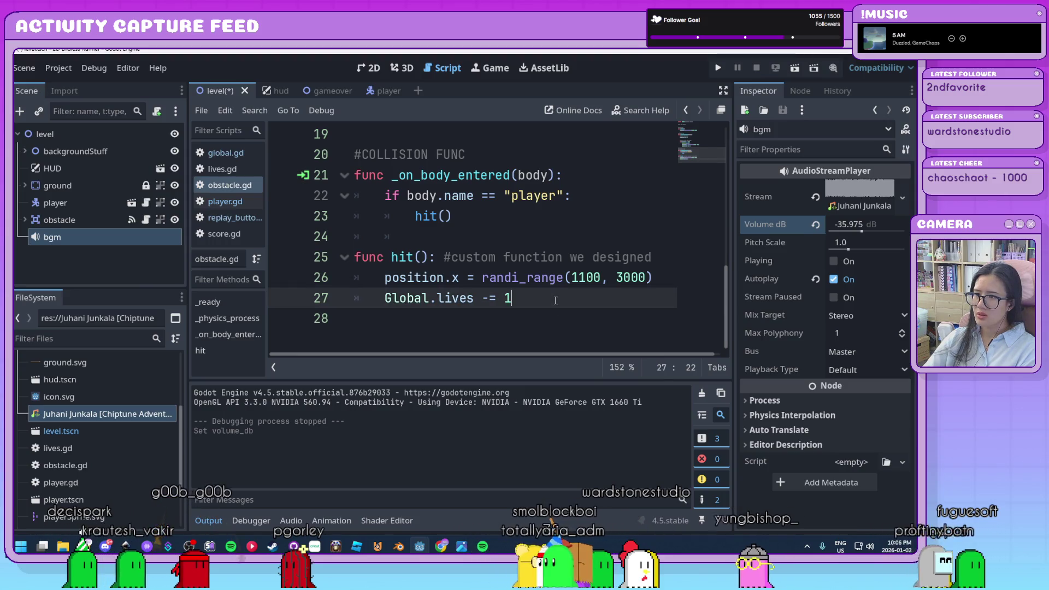
scroll(556, 301, "down", 9, "ctrl")
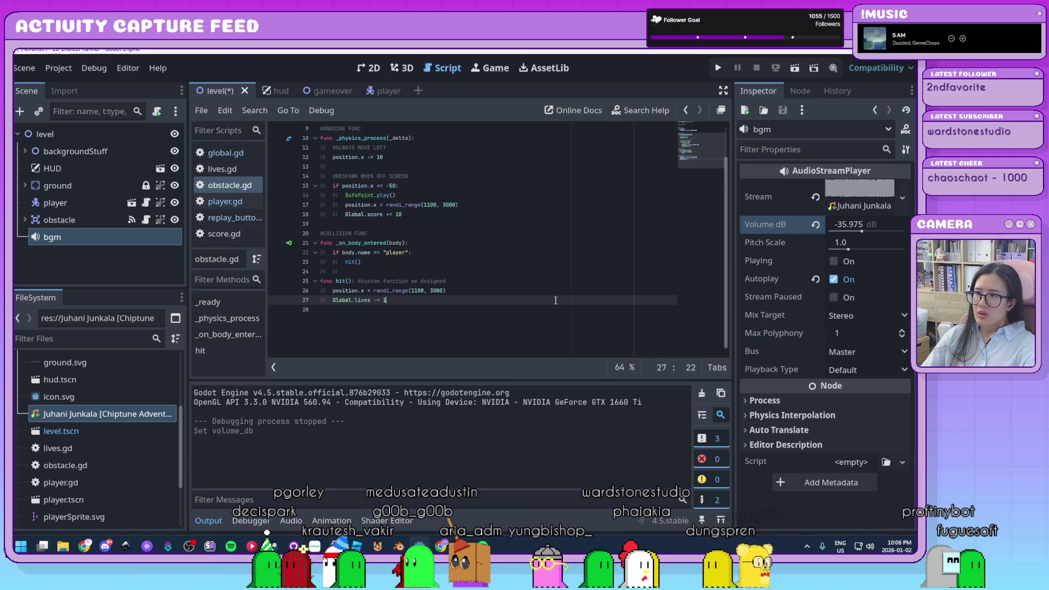
scroll(556, 301, "up", 3)
left_click(208, 522)
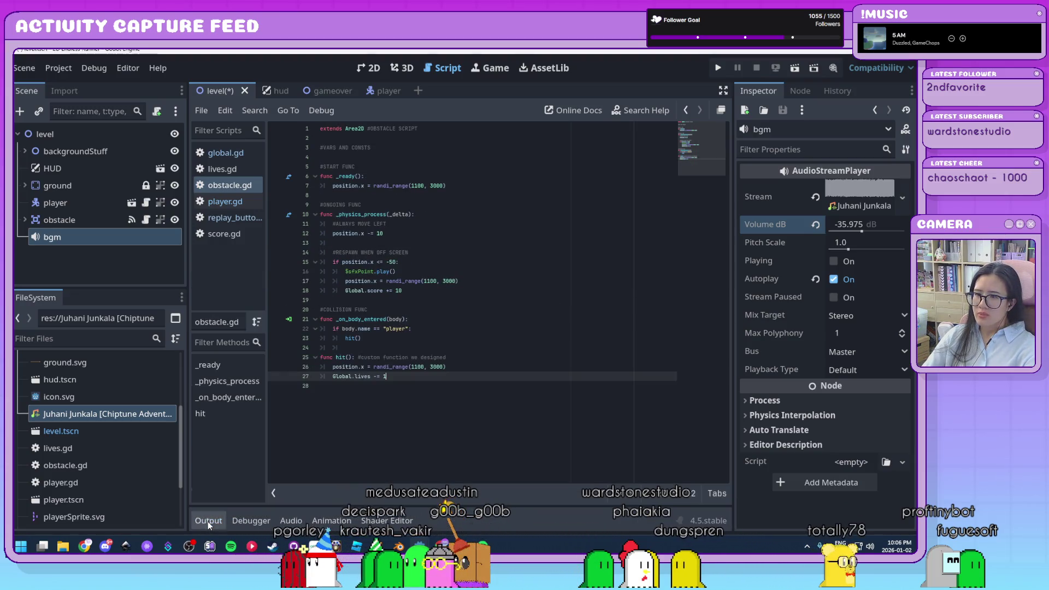
scroll(382, 404, "up", 4, "ctrl")
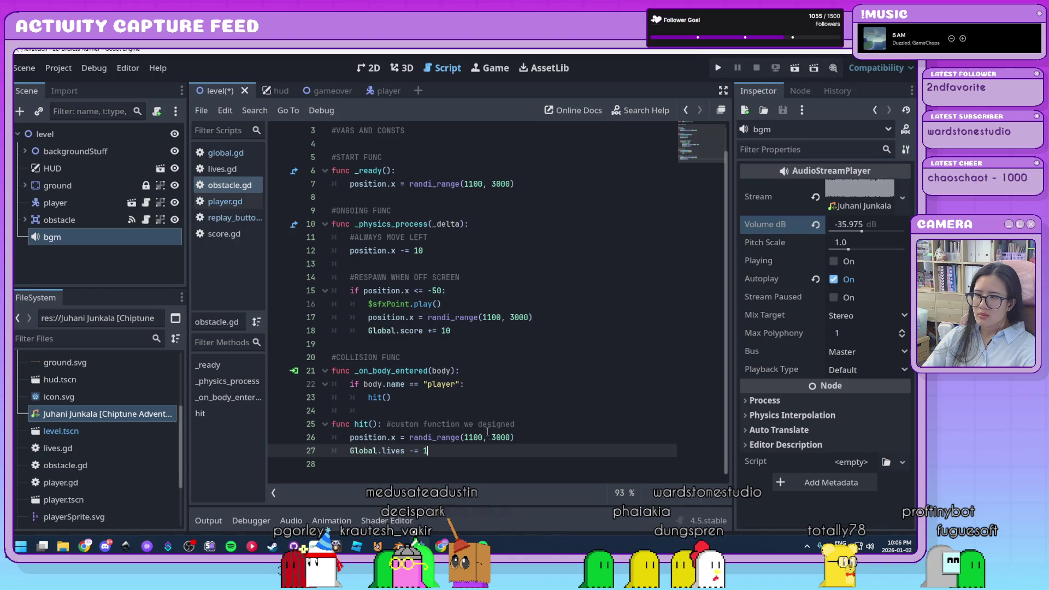
left_click(474, 461)
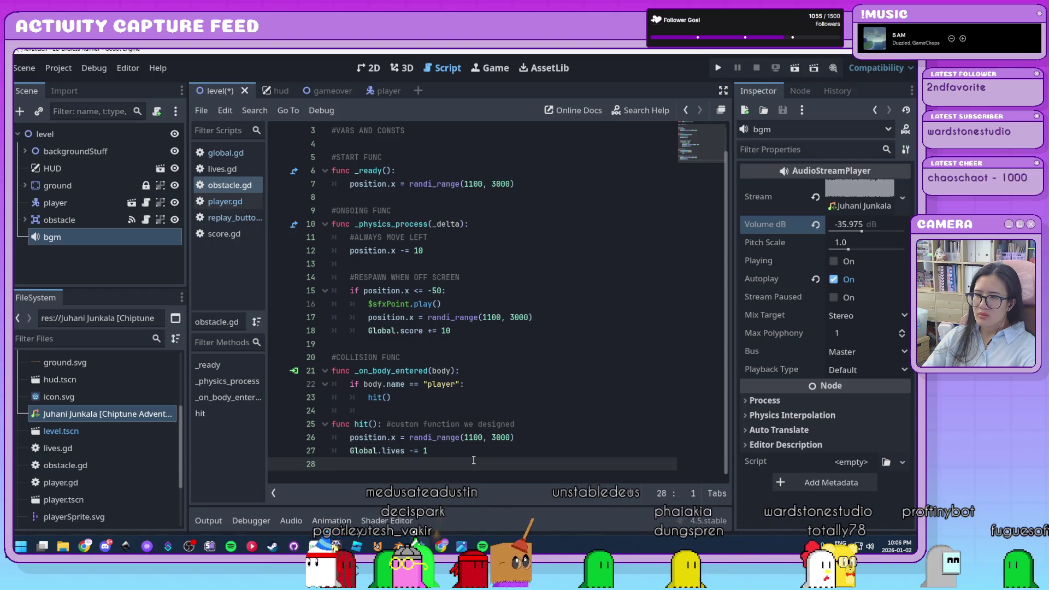
key("ctrl+s")
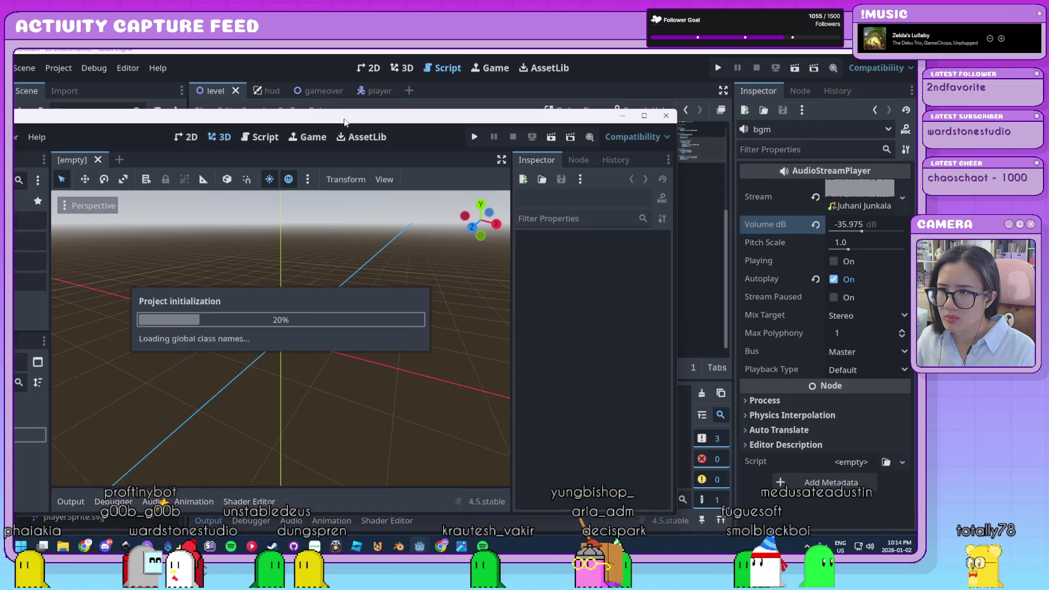
Move the extra Godot splash window off the editor
left_click_drag(345, 122, 0, 164)
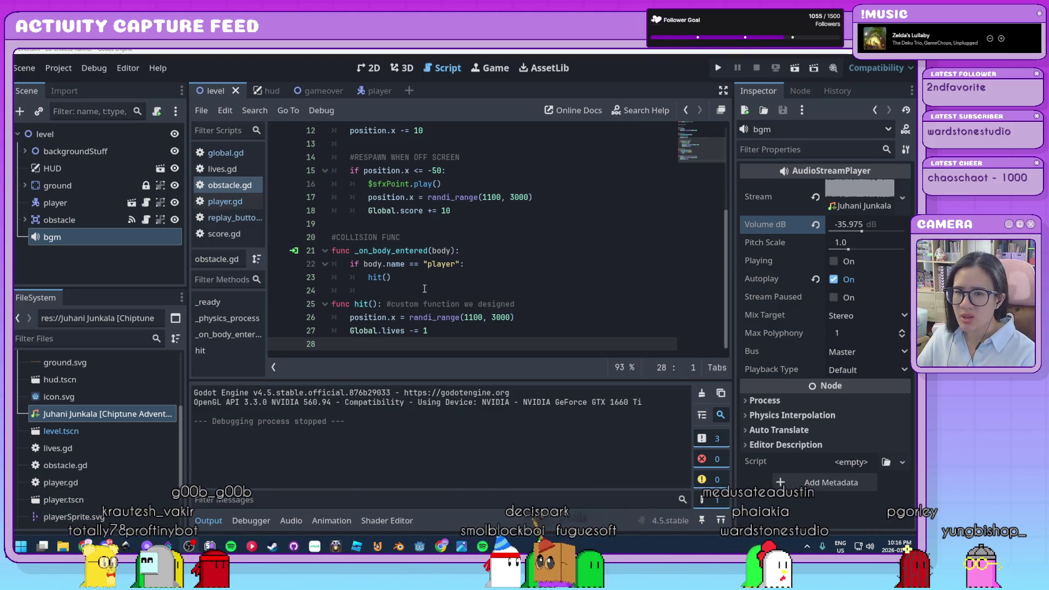
Place the caret in obstacle.gd's hit() code, then bring up the Project menu
left_click(481, 278)
left_click(484, 329)
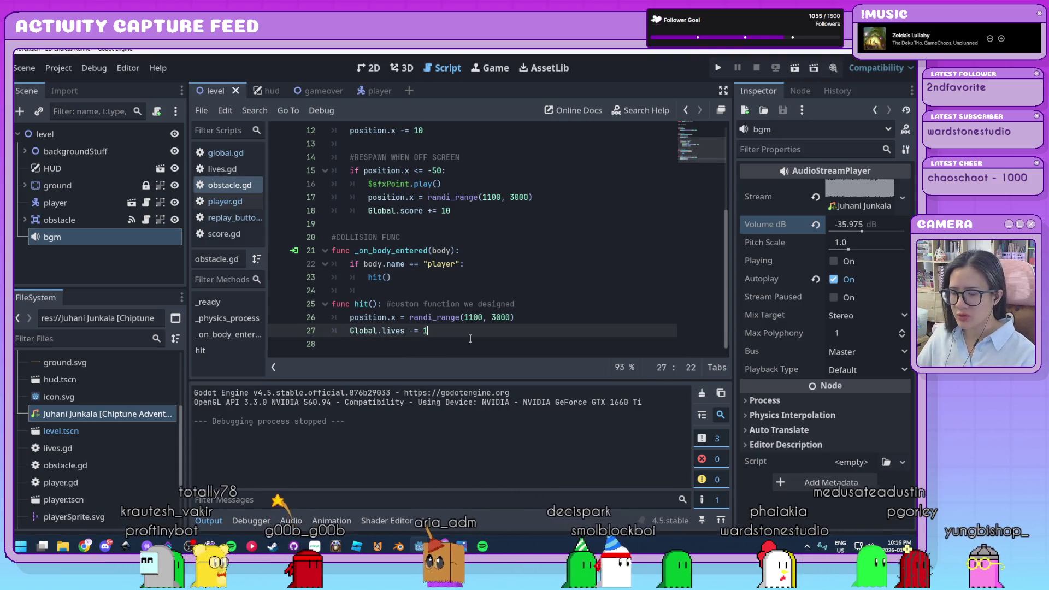
left_click(67, 73)
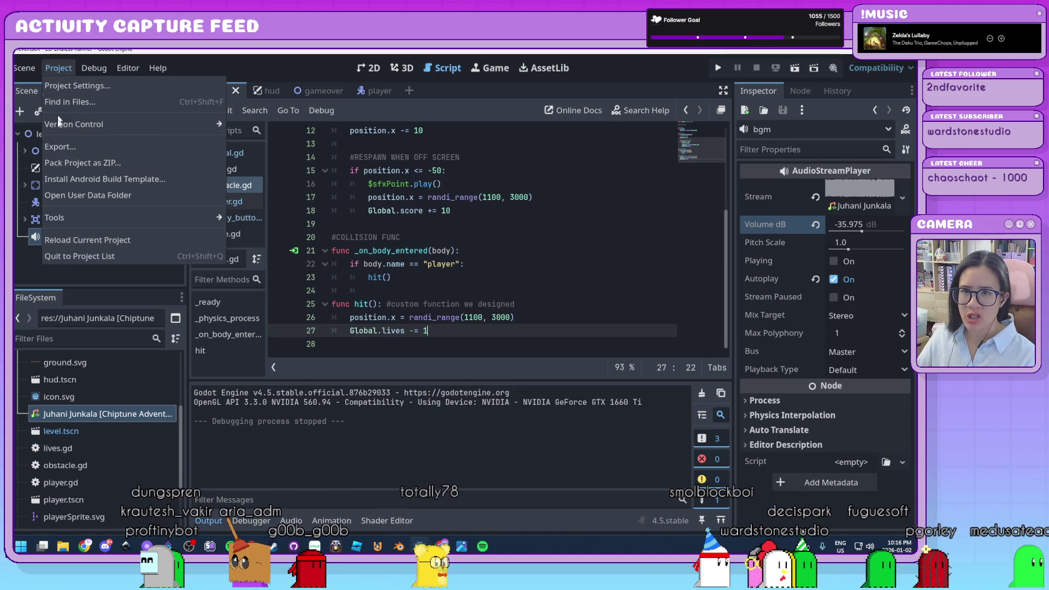
Open Project > Export and add a Web (Runnable) export preset
left_click(86, 144)
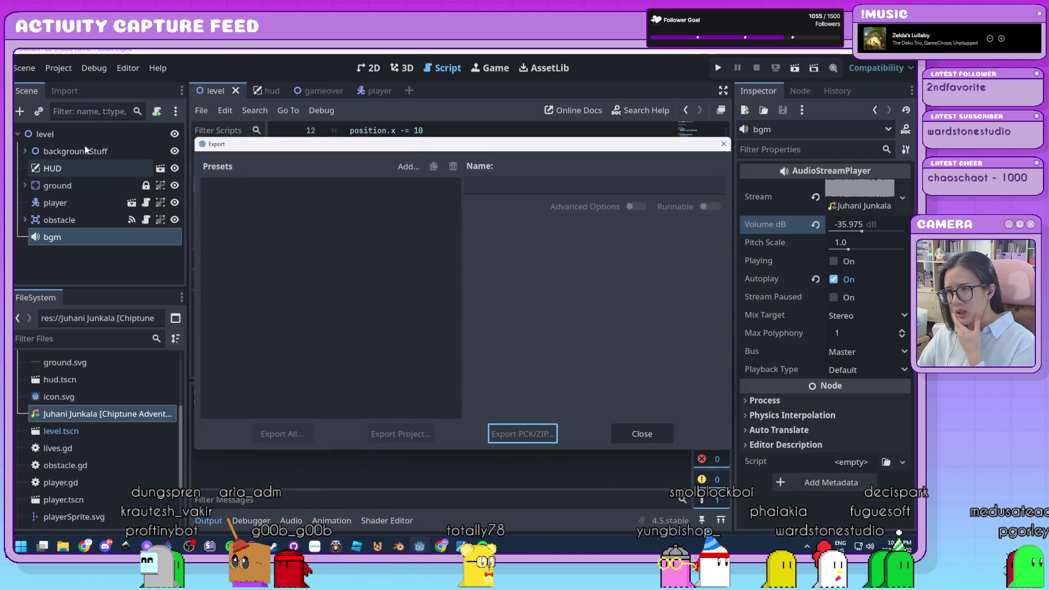
mouse_move(414, 146)
left_mouse_down()
mouse_move(378, 148)
mouse_move(496, 113)
mouse_move(375, 166)
mouse_move(463, 138)
mouse_move(434, 150)
left_mouse_up()
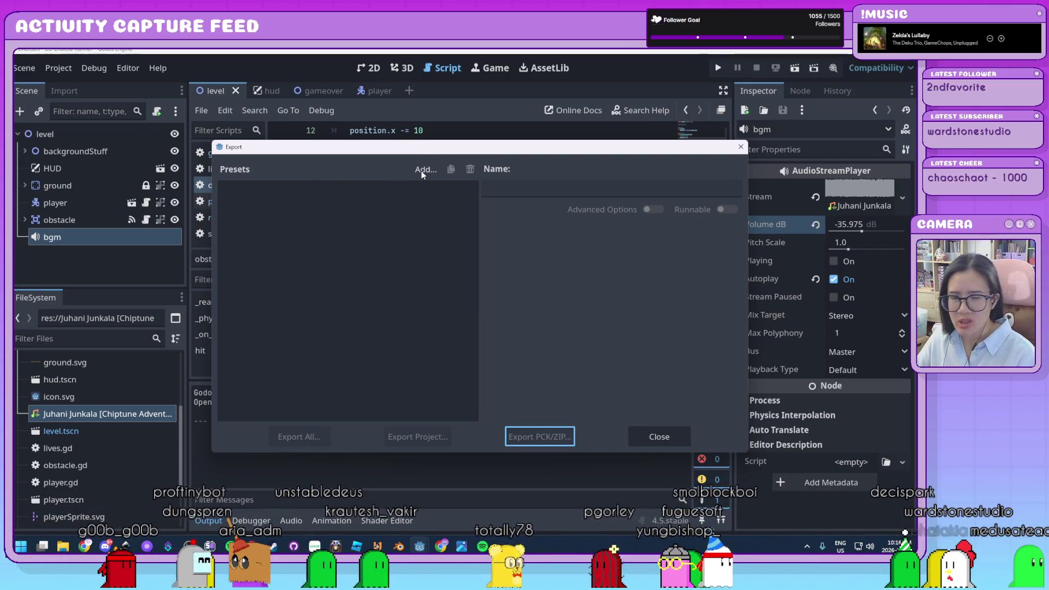
left_click(423, 170)
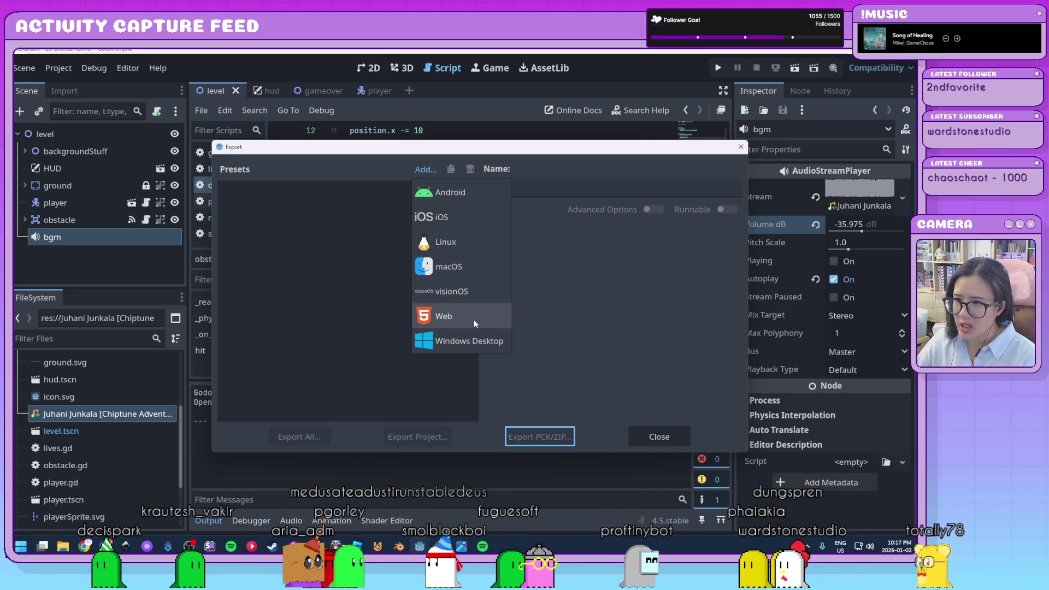
left_click(475, 318)
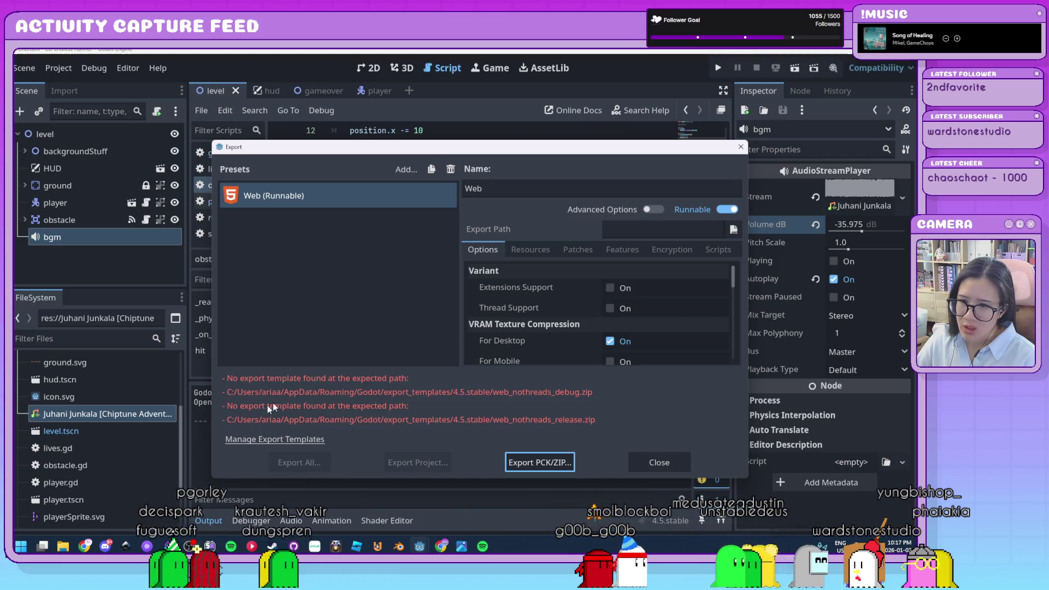
Download and install the 4.5.stable export templates, then close the template manager
left_click(254, 440)
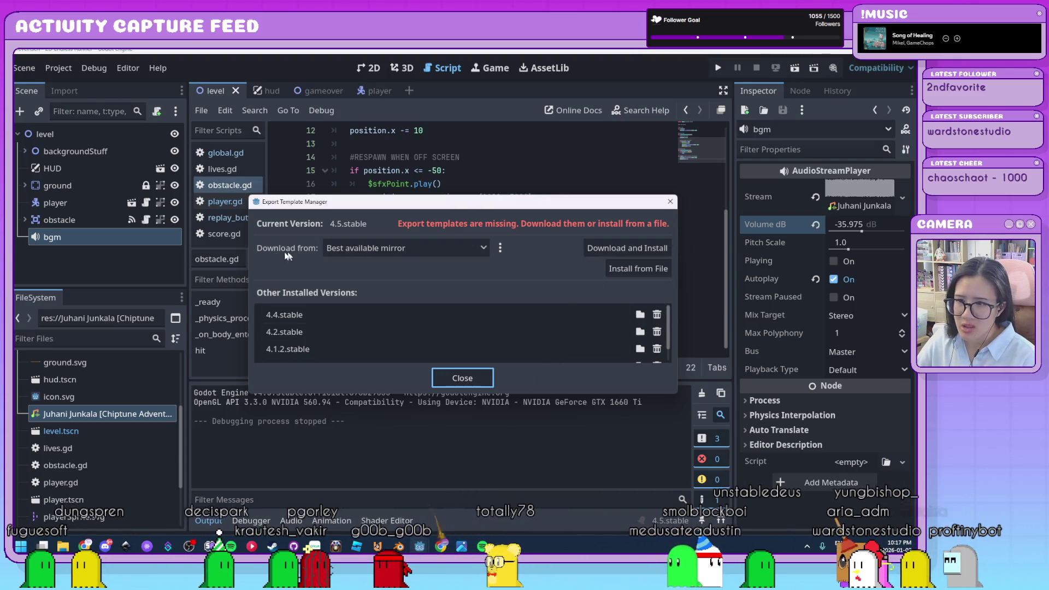
left_click(598, 252)
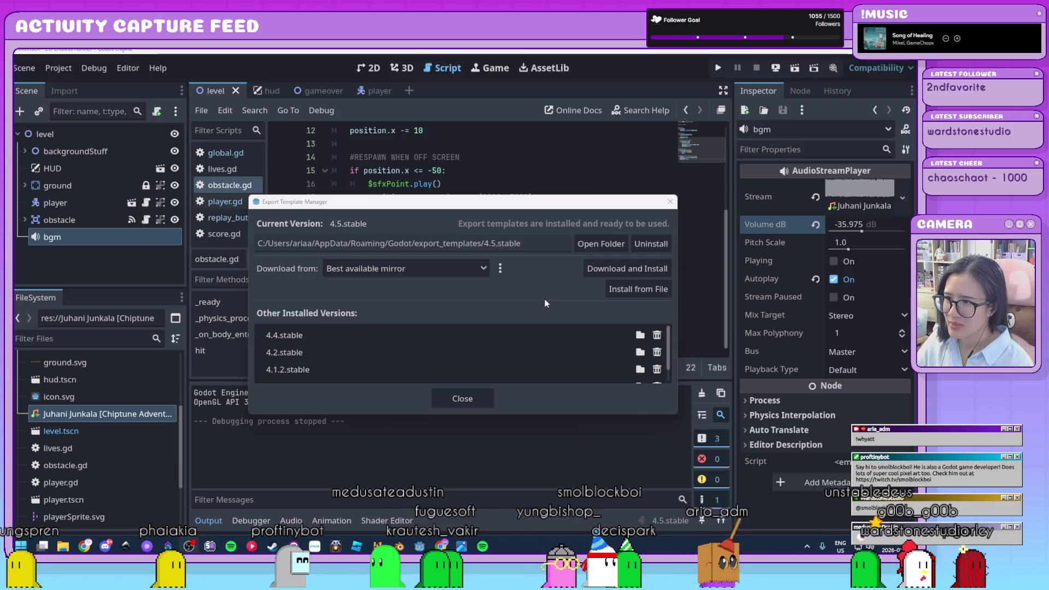
left_click(462, 398)
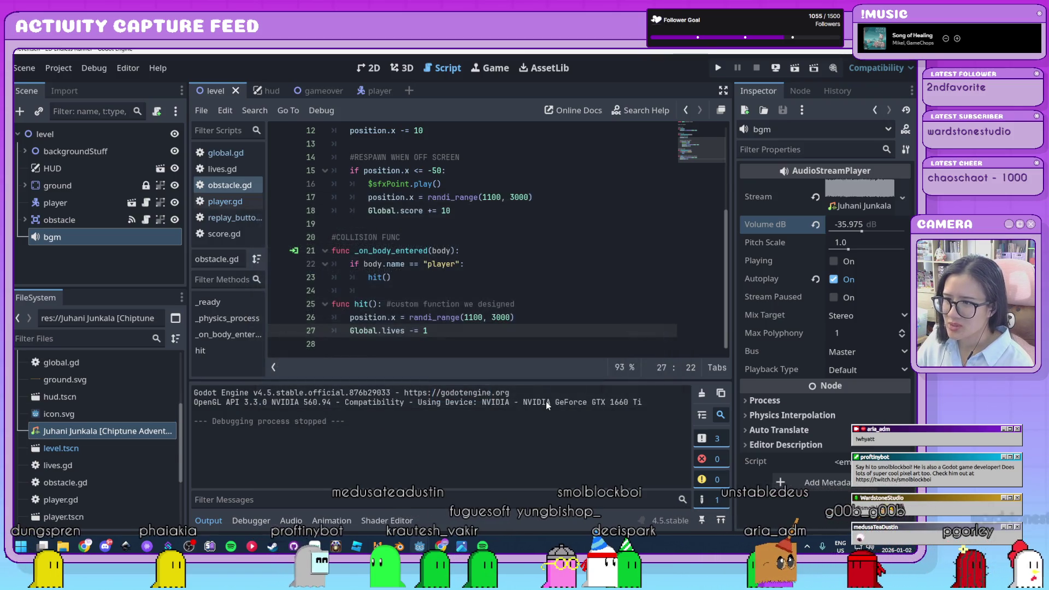
Reopen the Export dialog, try renaming the preset 'Endless Runner', revert to Web, and review its options
left_click(57, 67)
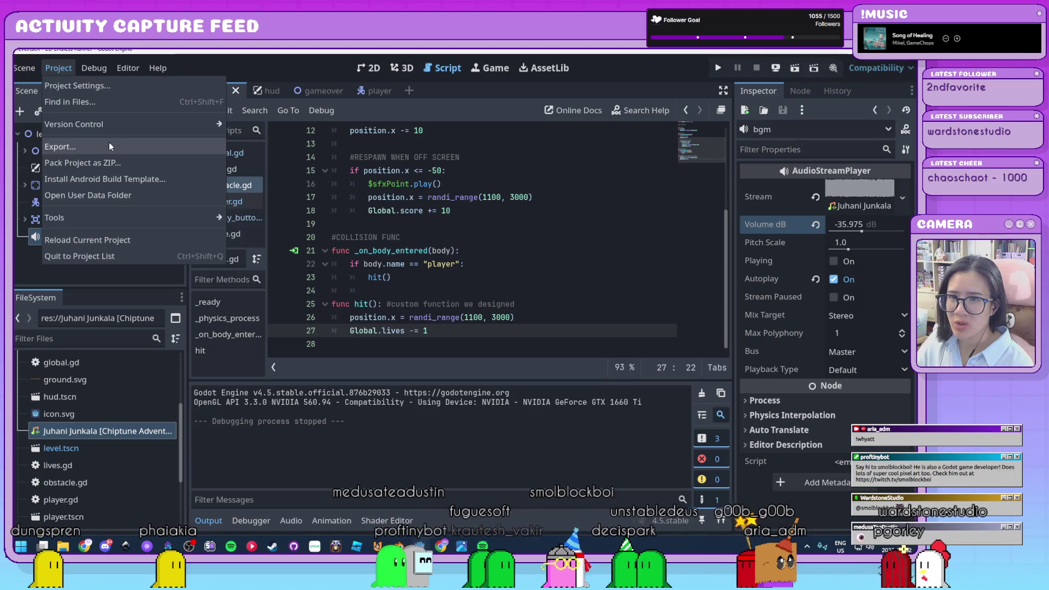
left_click(109, 143)
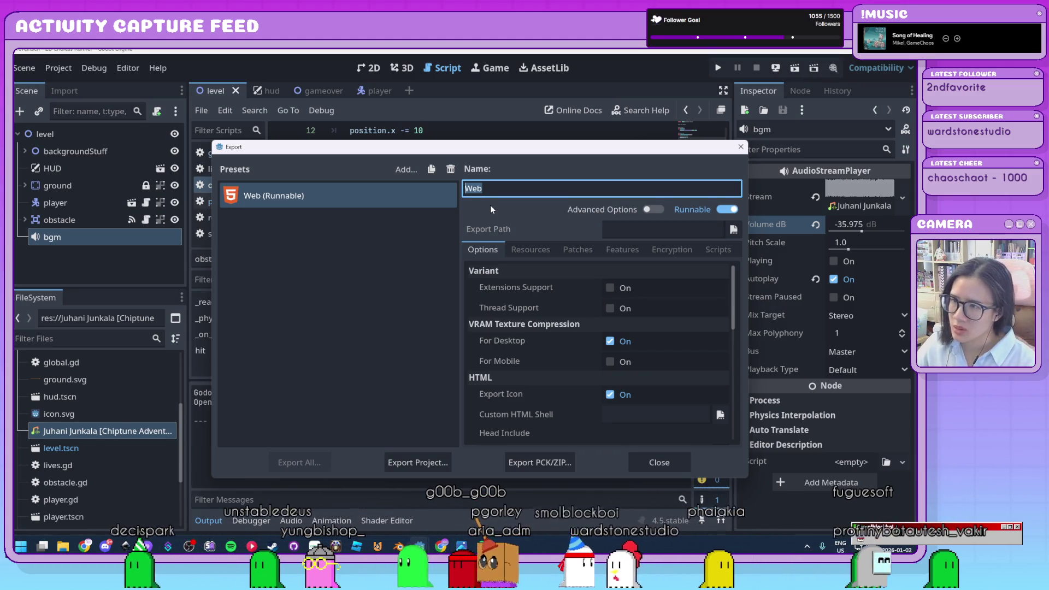
type("En")
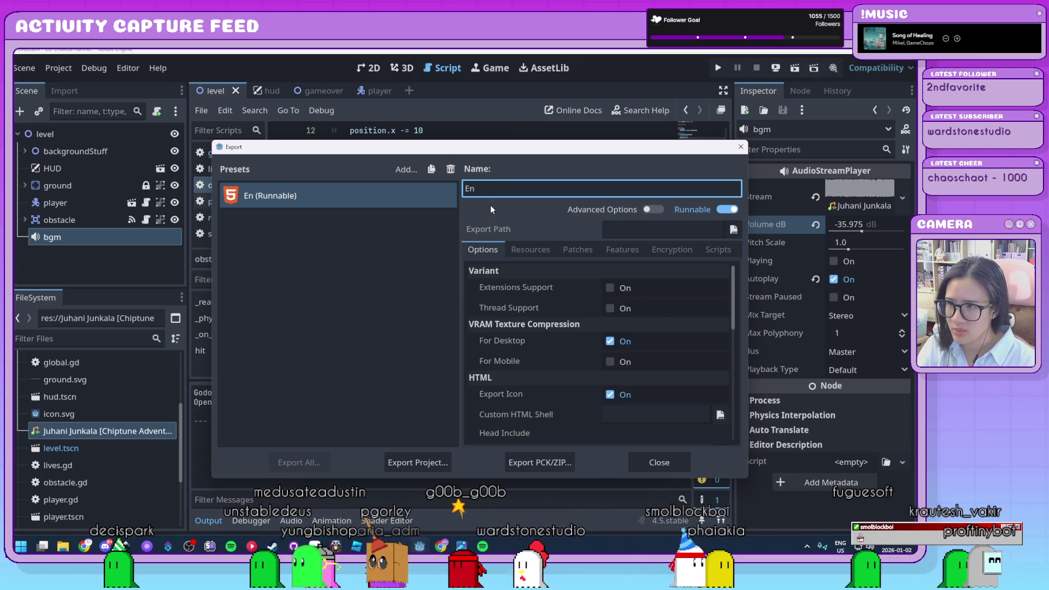
type("dless Runner")
key("ctrl+z")
scroll(554, 347, "down", 5)
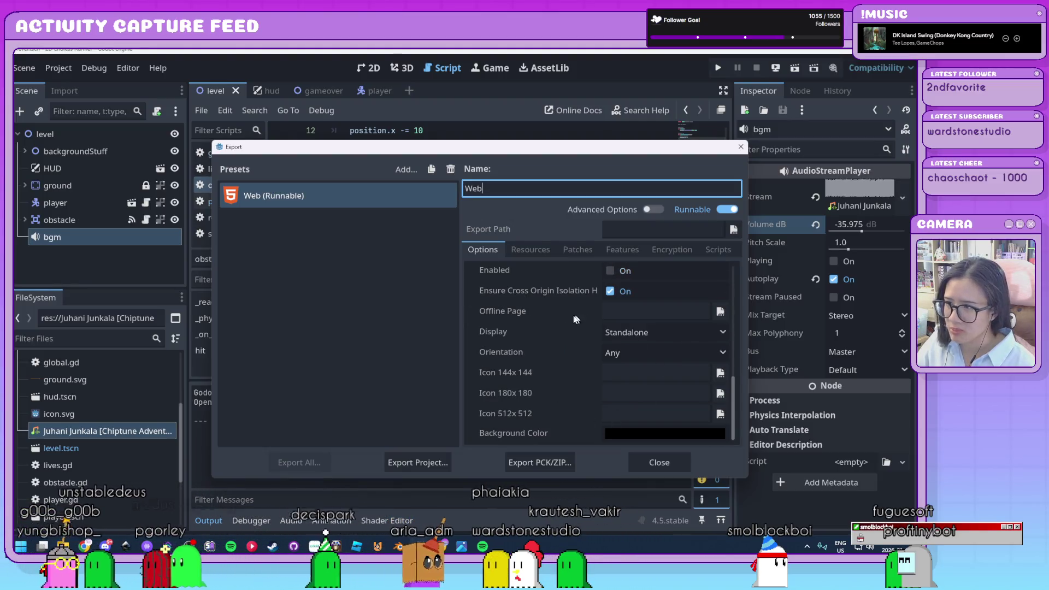
scroll(553, 369, "up", 5)
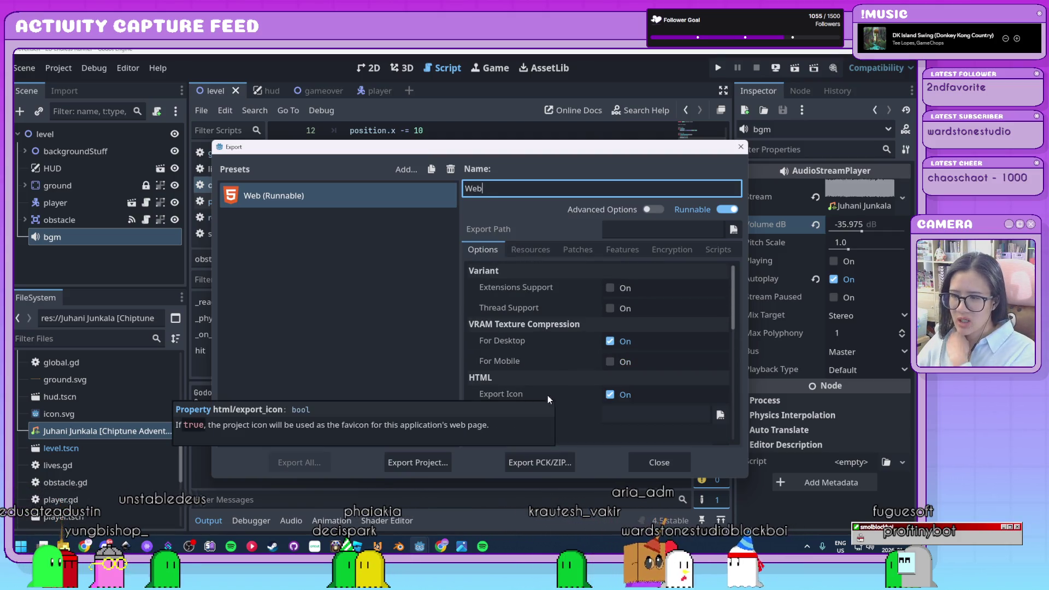
Export the Web build as 'index' and close the Export dialog
left_click(424, 467)
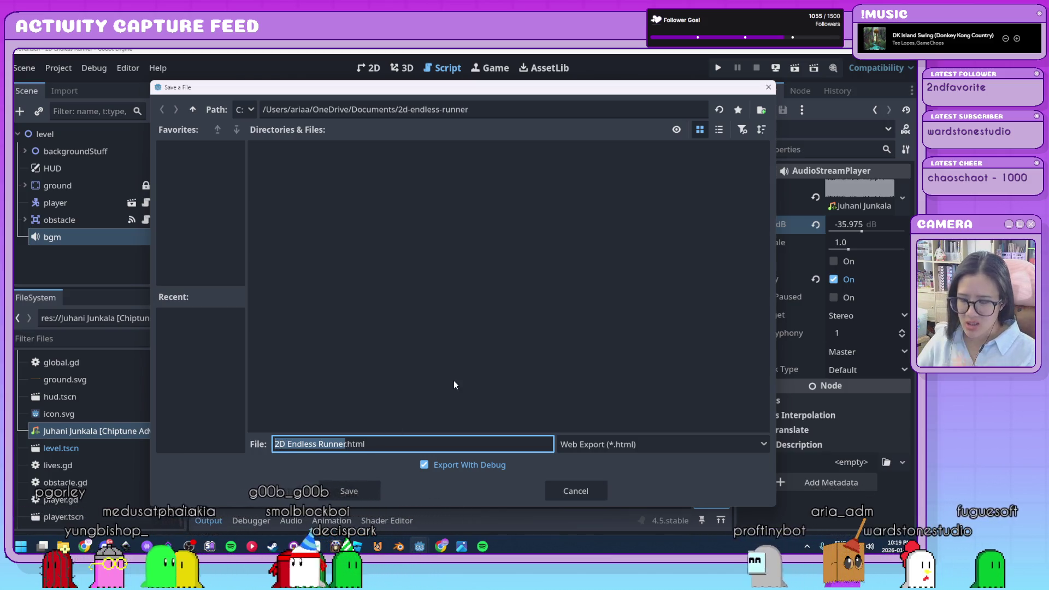
type("index")
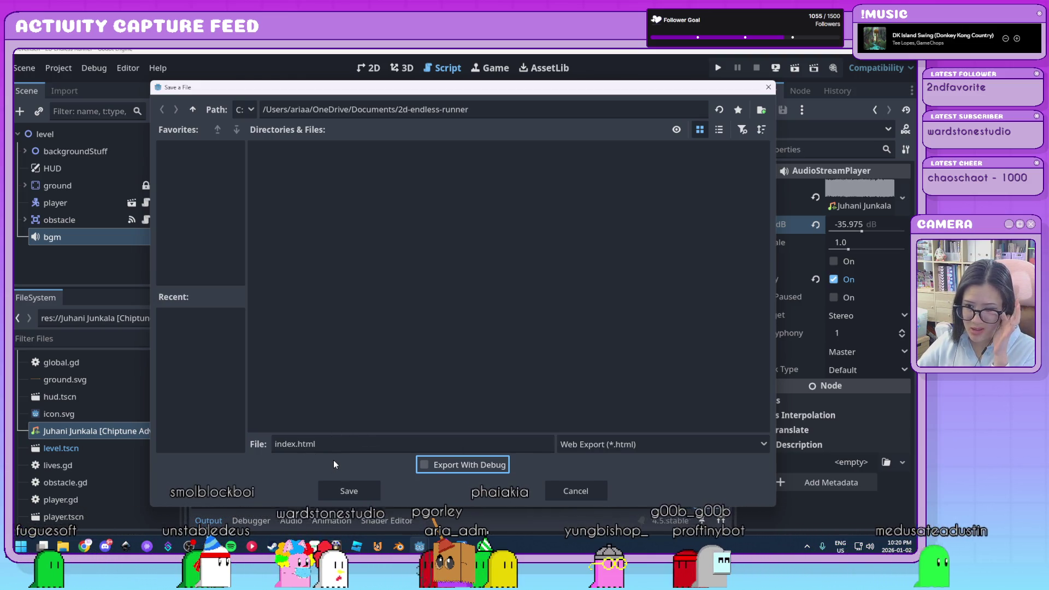
left_click(600, 494)
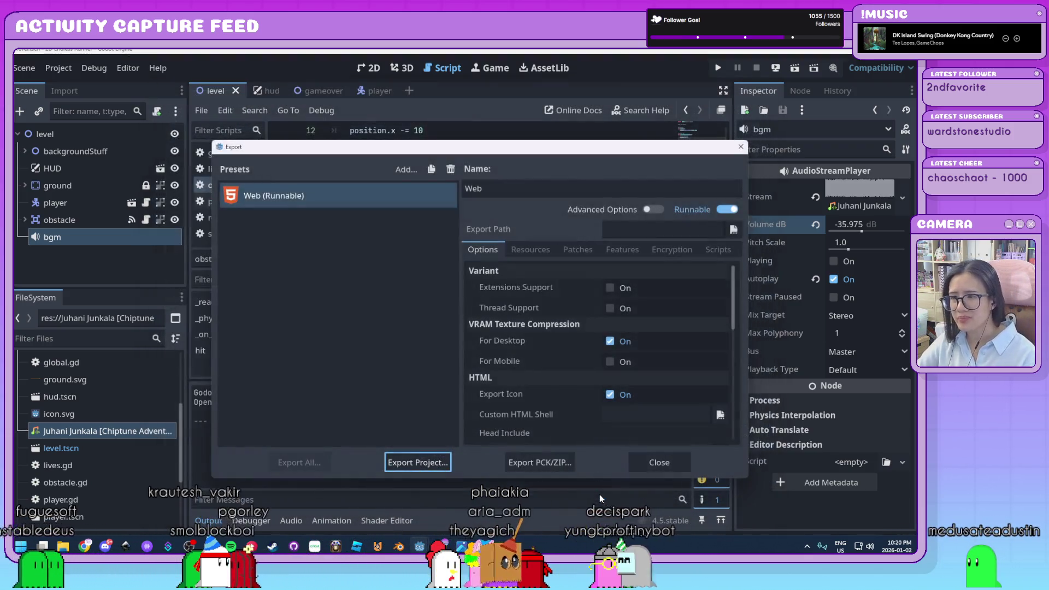
left_click(666, 463)
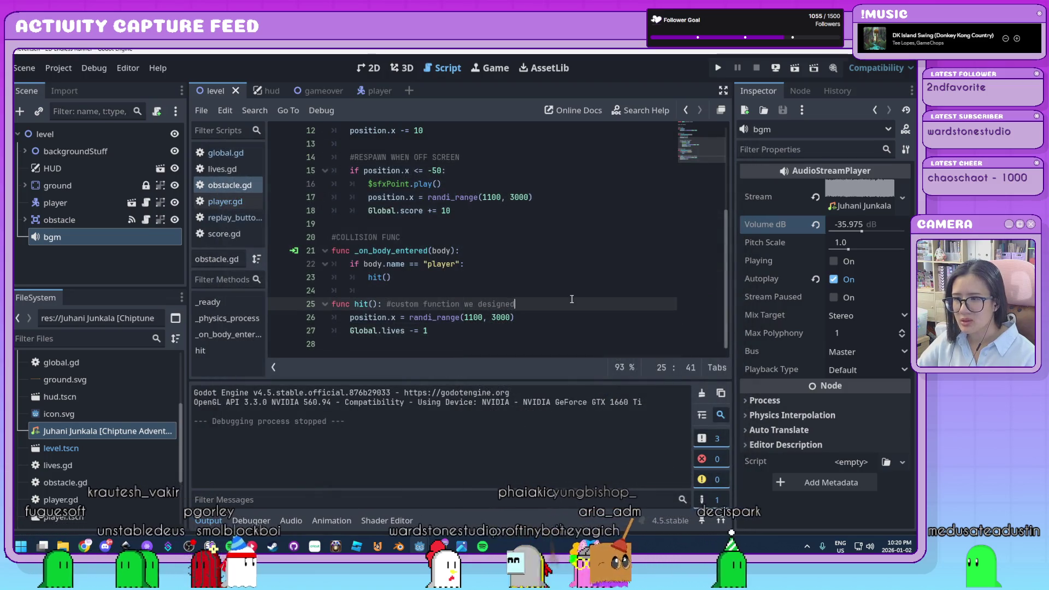
Switch to the 2D workspace and then to the gameover scene
key("ctrl+F1")
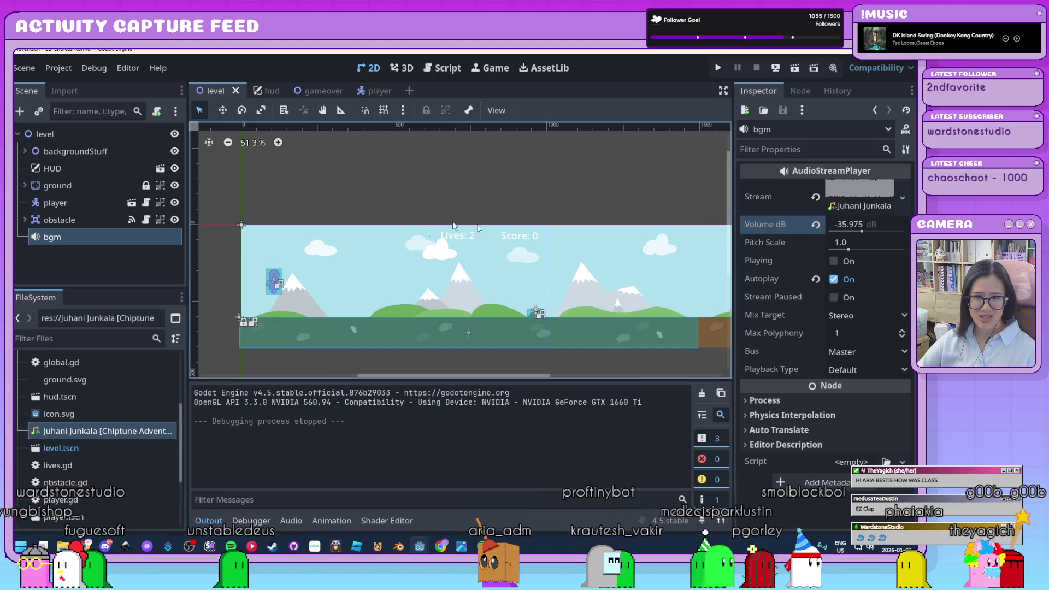
key("ctrl+Tab")
key("ctrl+Tab")
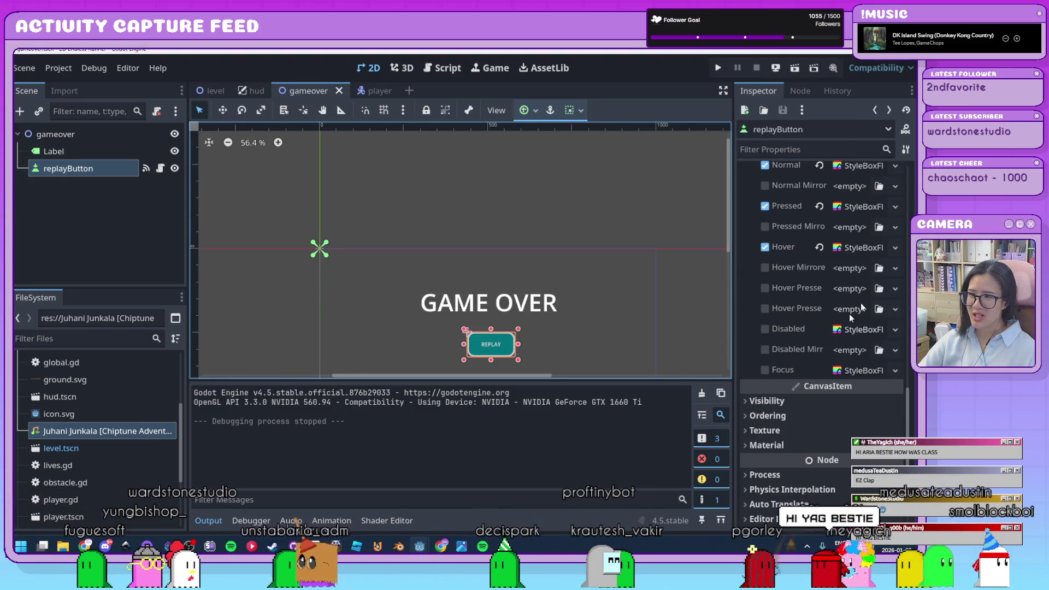
Scroll the replayButton Inspector up to its Theme Overrides
scroll(853, 306, "up", 5)
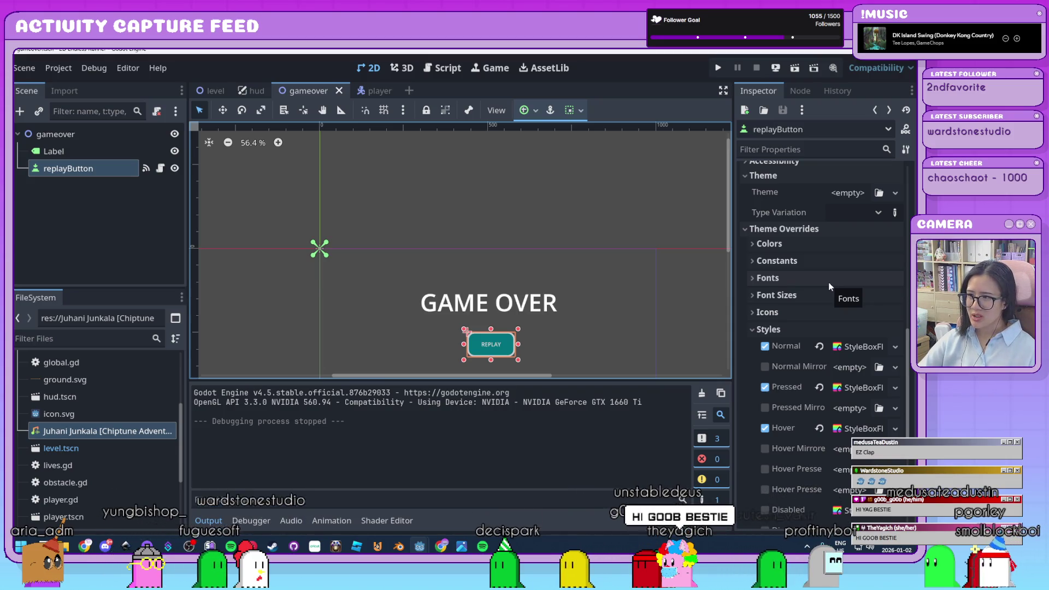
Expand replayButton's Font overrides and assign a FontFile to the Font slot
left_click(829, 282)
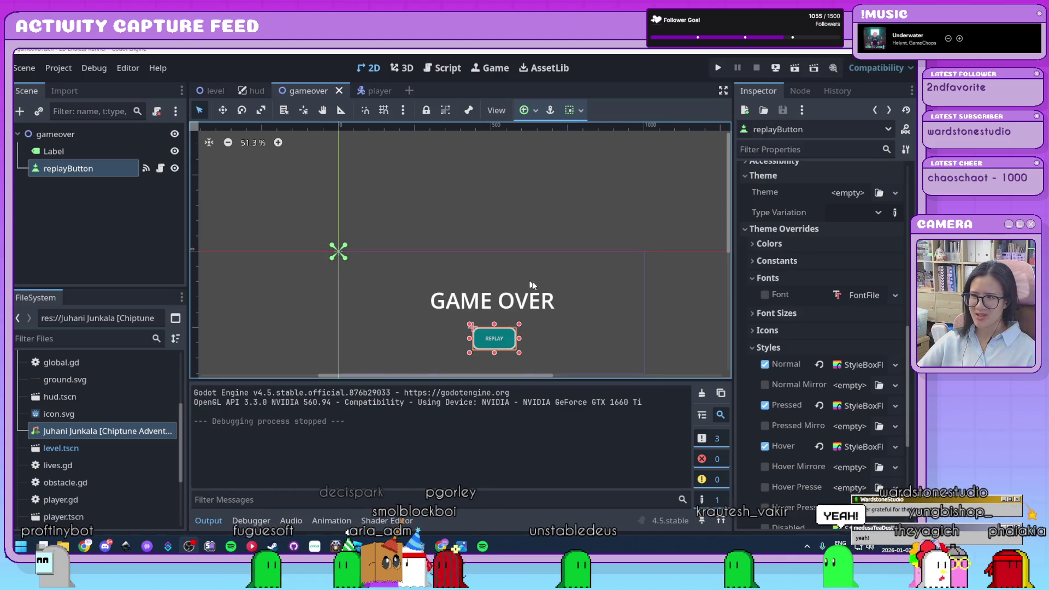
scroll(528, 280, "down", 1)
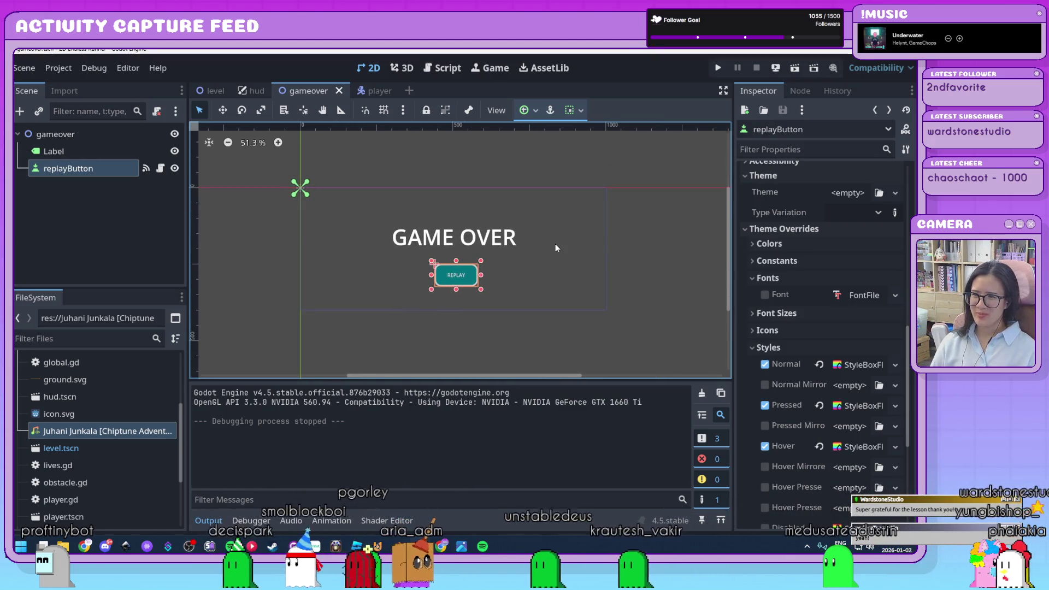
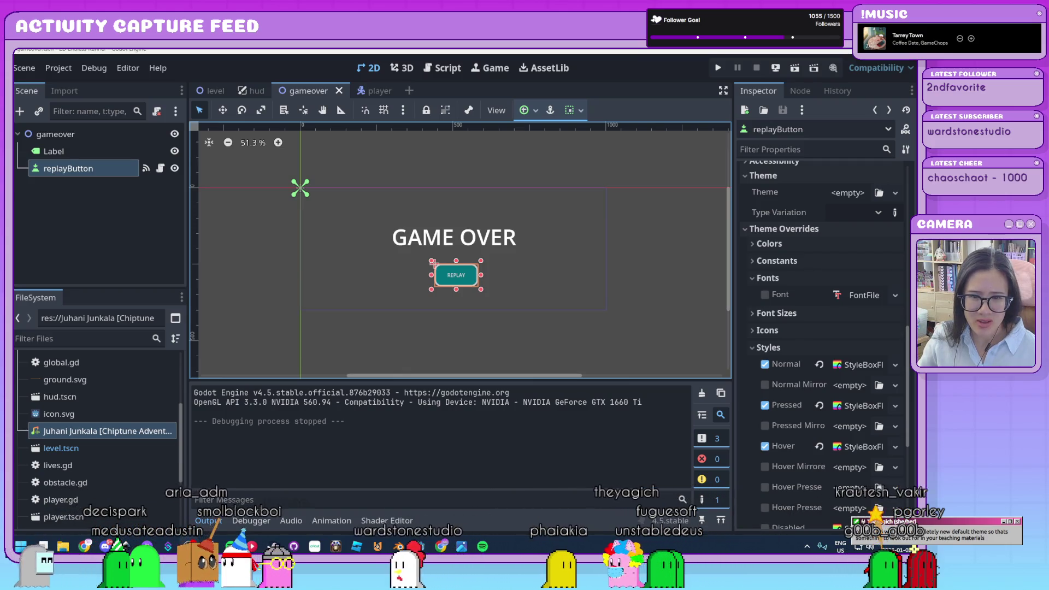
Zoom the 2D view to about 56%, recentre the game-over screen and deselect the REPLAY button
left_click(466, 435)
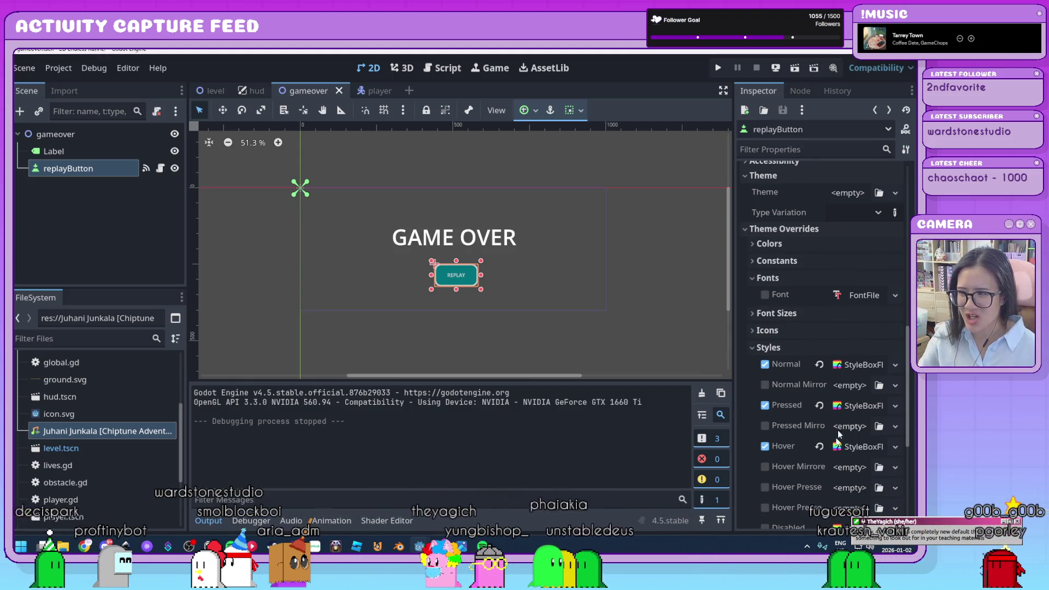
scroll(774, 372, "up", 4)
scroll(773, 372, "up", 15)
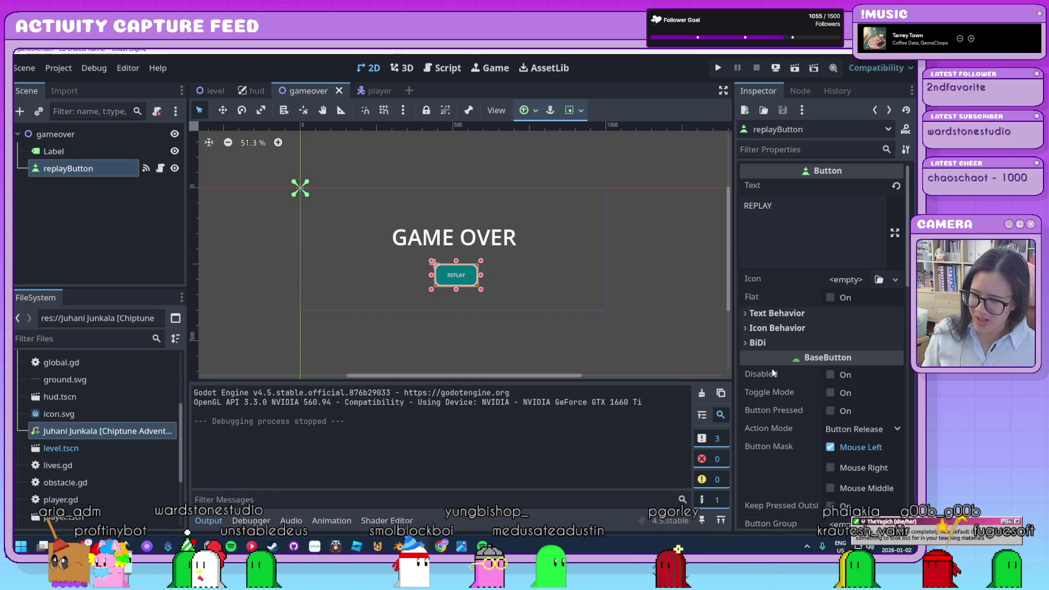
scroll(774, 373, "down", 10)
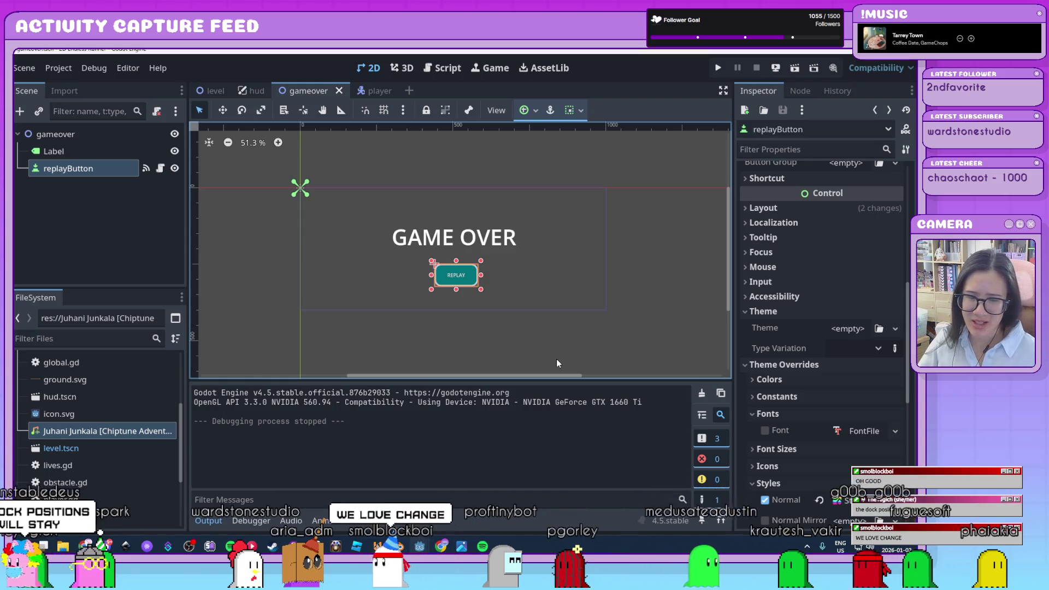
scroll(557, 360, "down", 1)
scroll(557, 359, "up", 1)
mouse_move(556, 359)
left_mouse_down()
mouse_move(536, 332)
mouse_move(552, 341)
left_mouse_up()
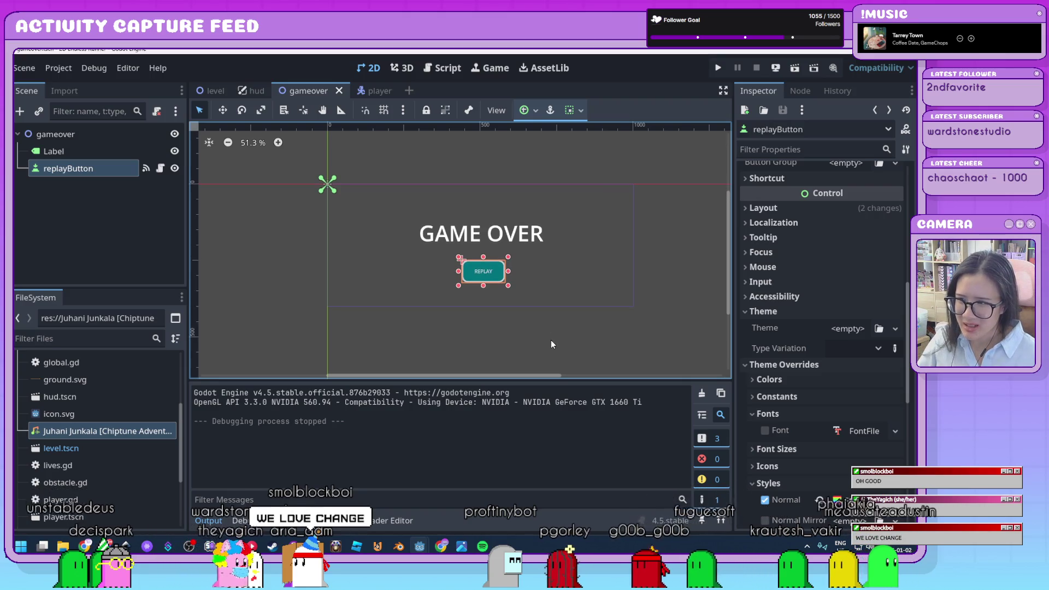
left_click_drag(579, 276, 578, 287)
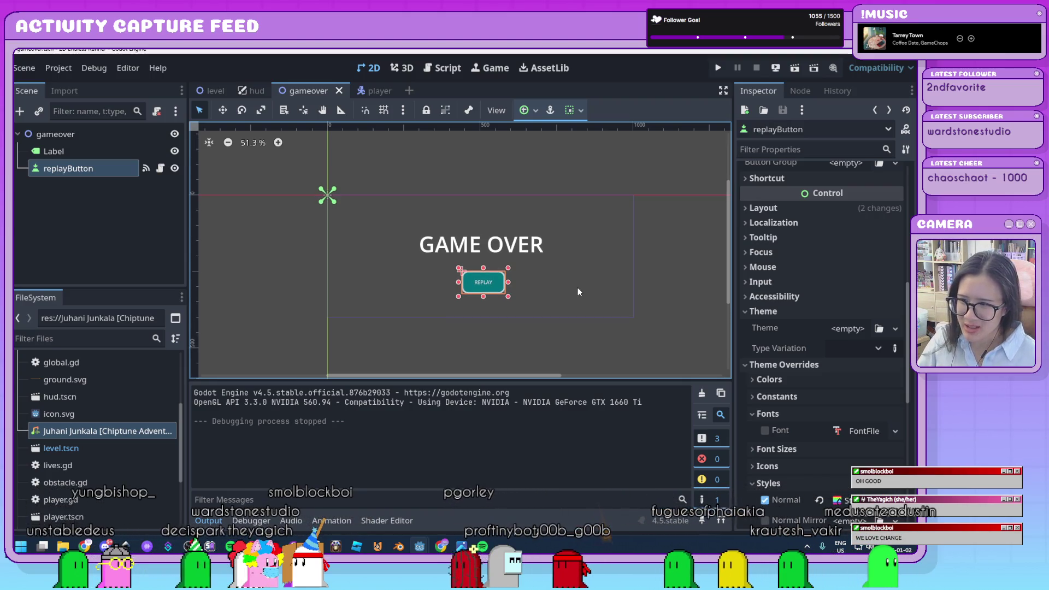
scroll(578, 288, "up", 1)
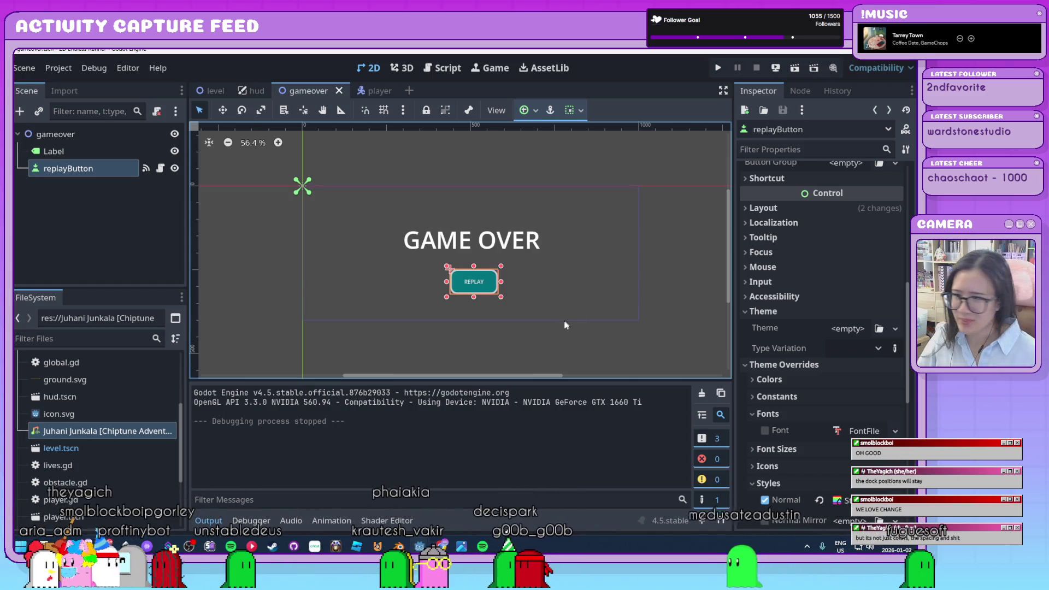
left_click(532, 352)
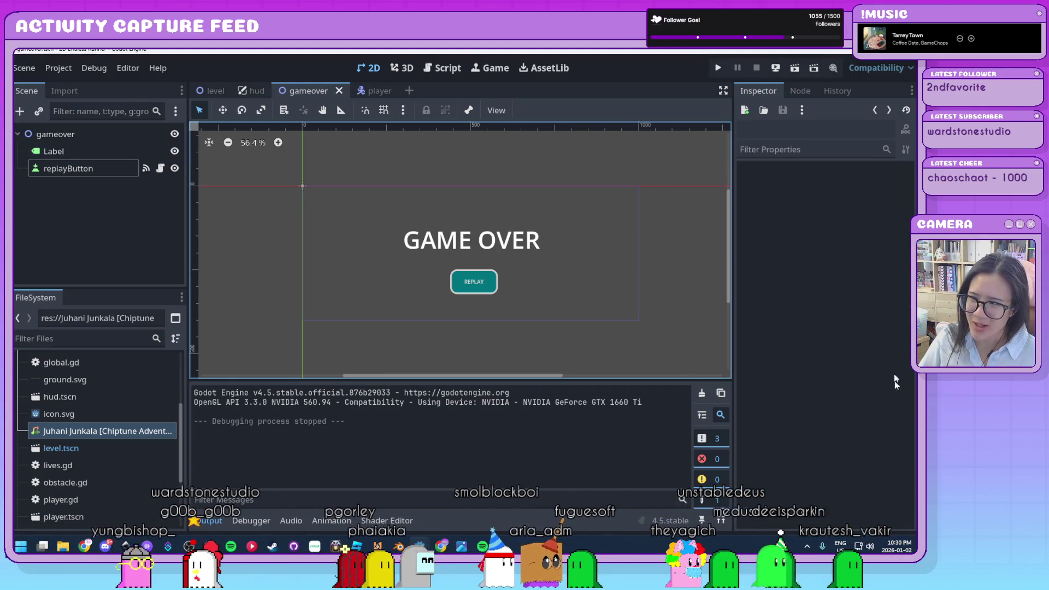
left_click(54, 67)
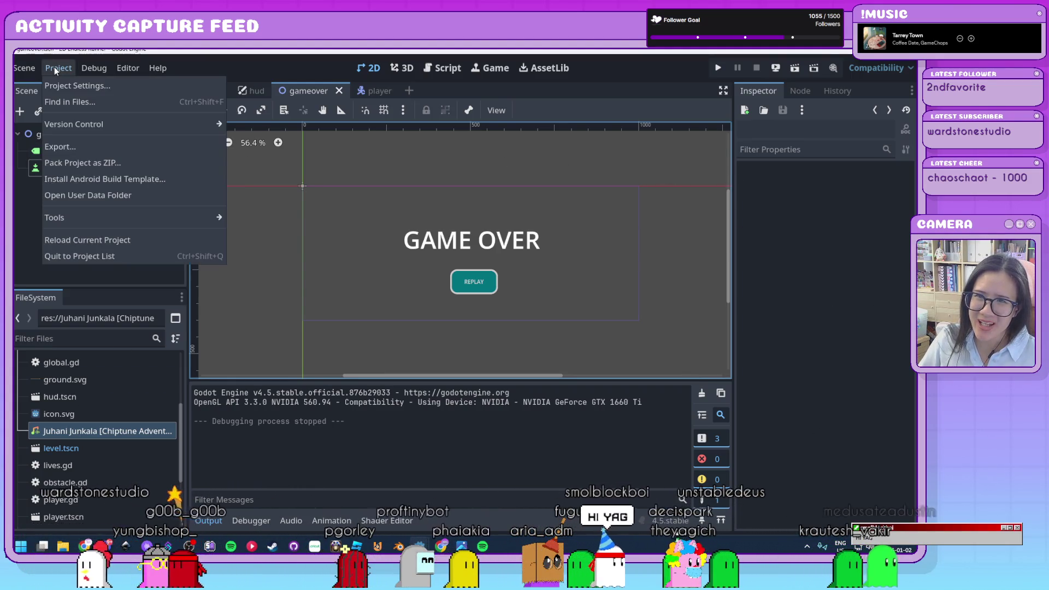
In Editor Settings, lower the Main Font Size from 14 to 10
left_click(124, 70)
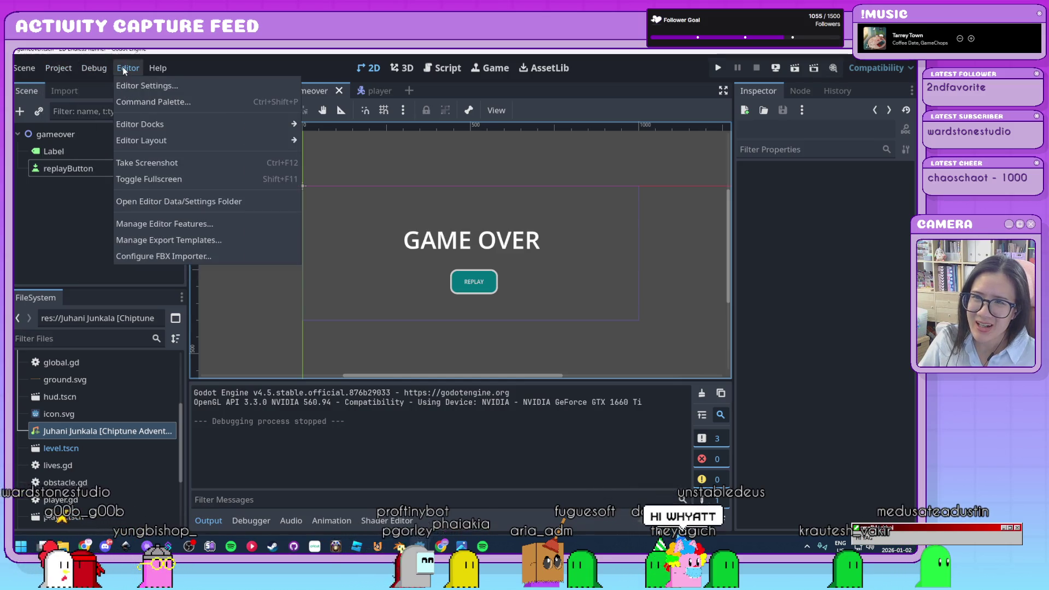
left_click(127, 86)
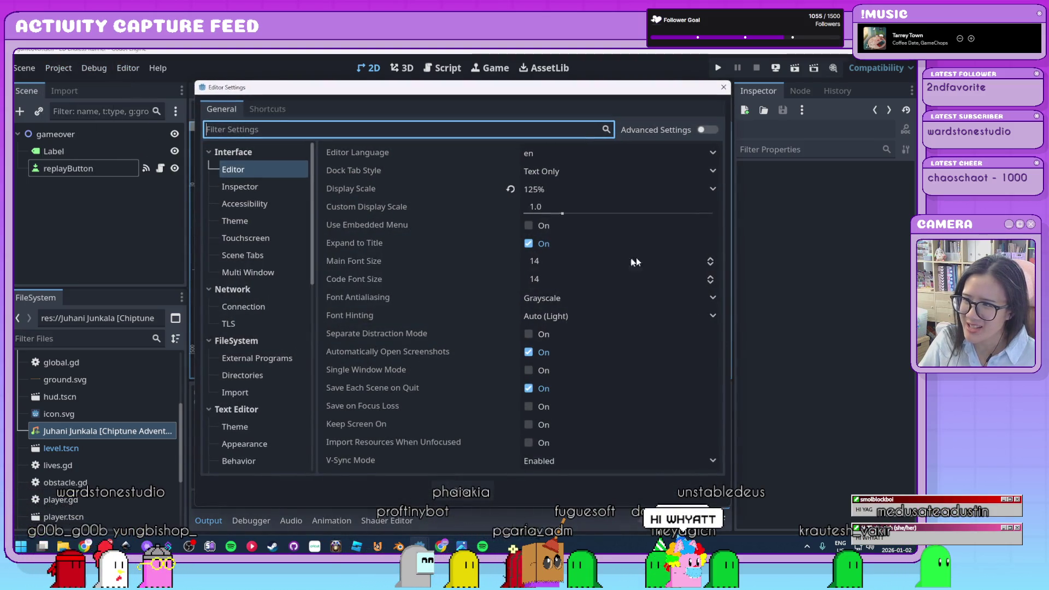
left_click(711, 266)
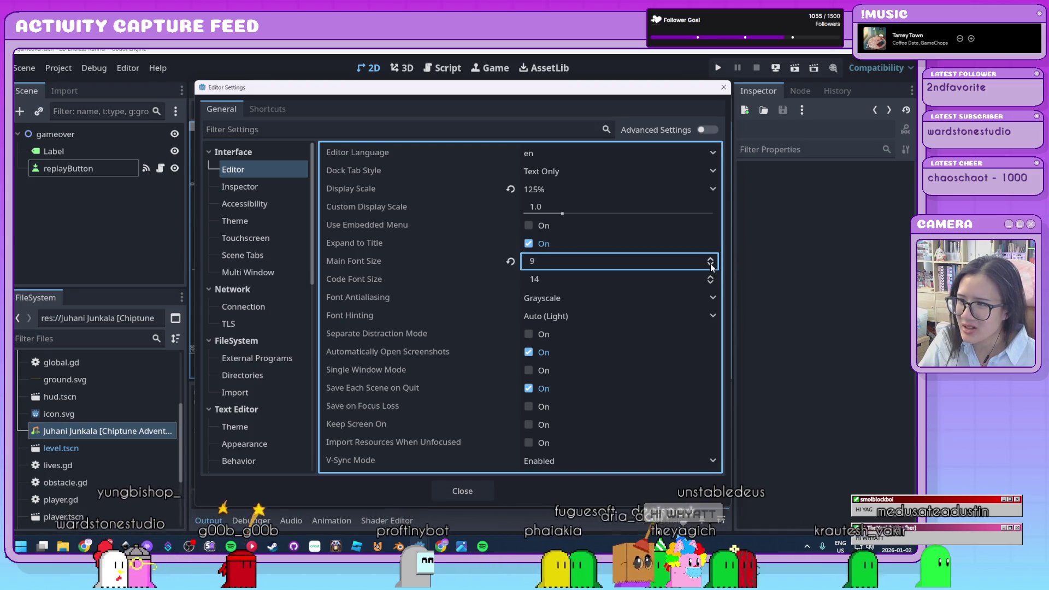
left_click(712, 258)
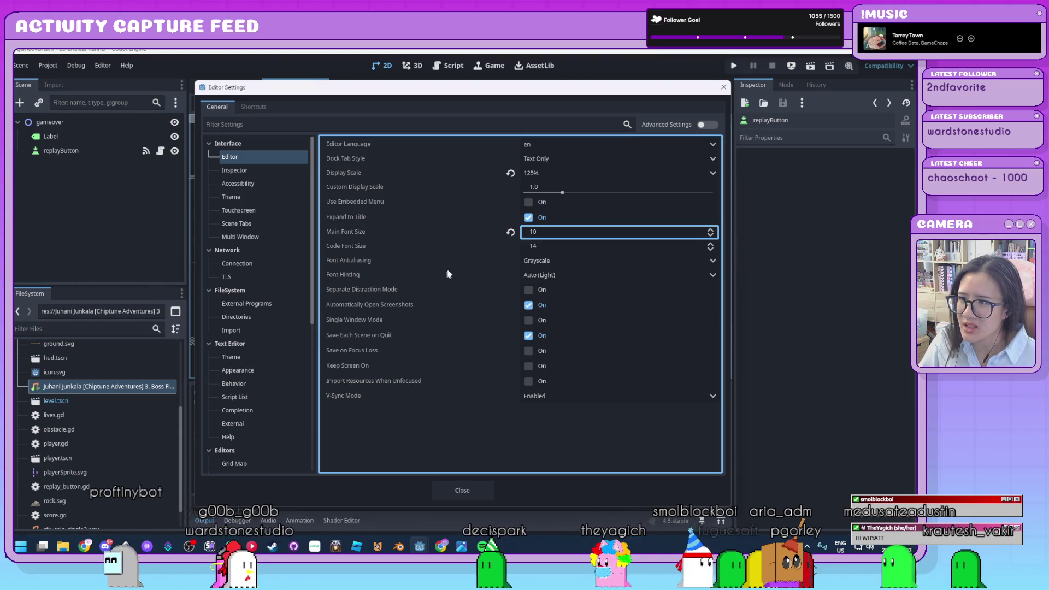
left_click(265, 199)
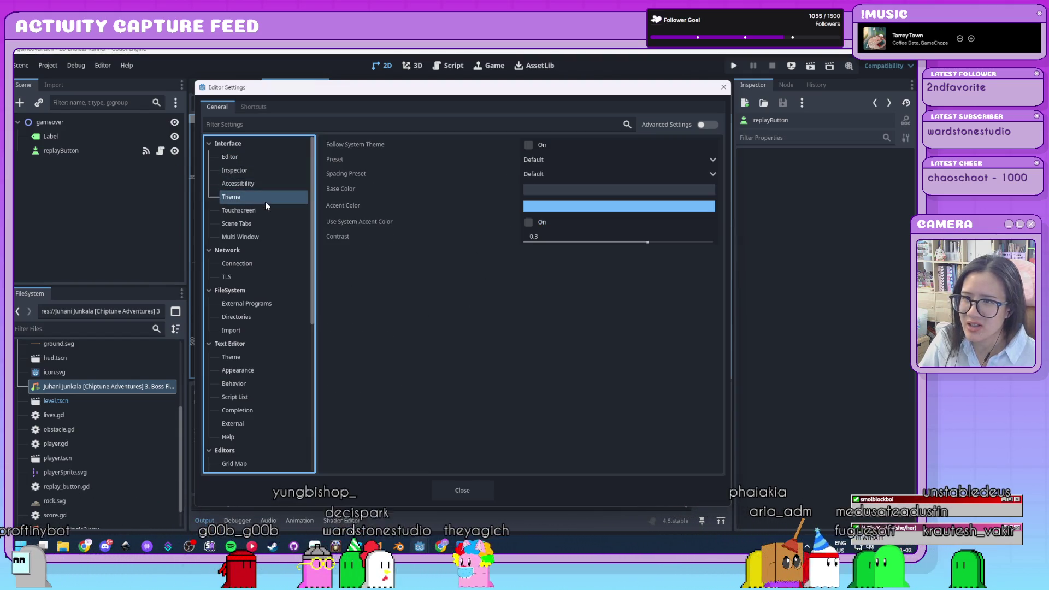
Try the Solarized (Light) and Light theme presets, then settle on Gray
left_click(562, 179)
left_click(562, 178)
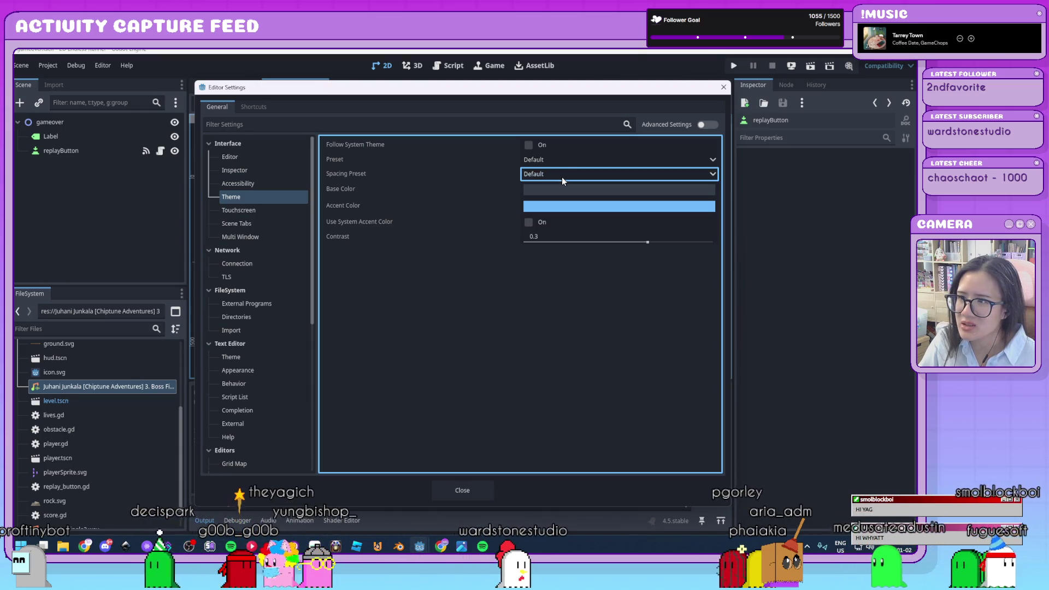
left_click(557, 161)
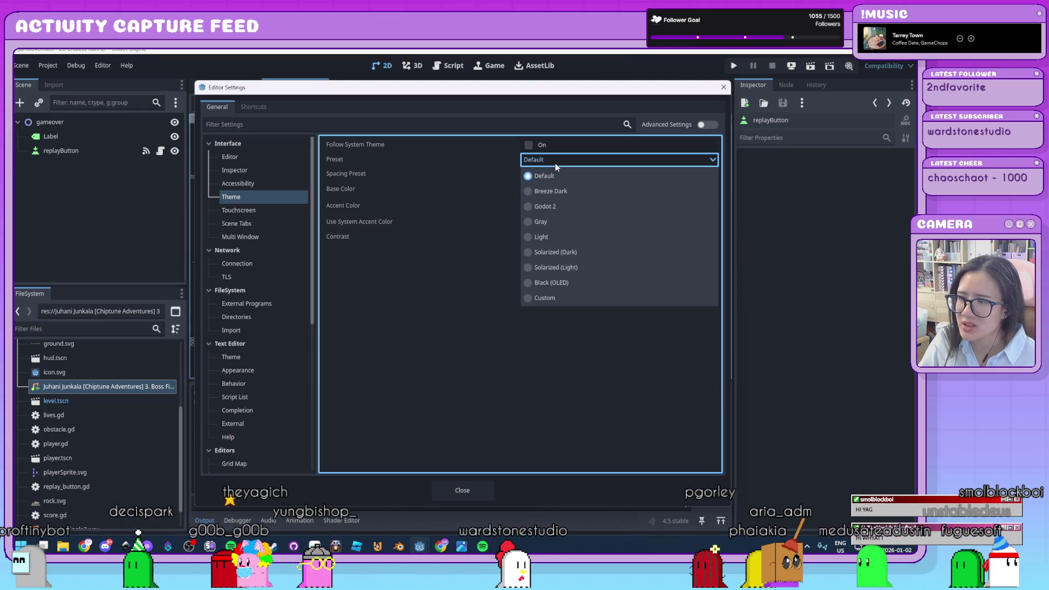
left_click(596, 273)
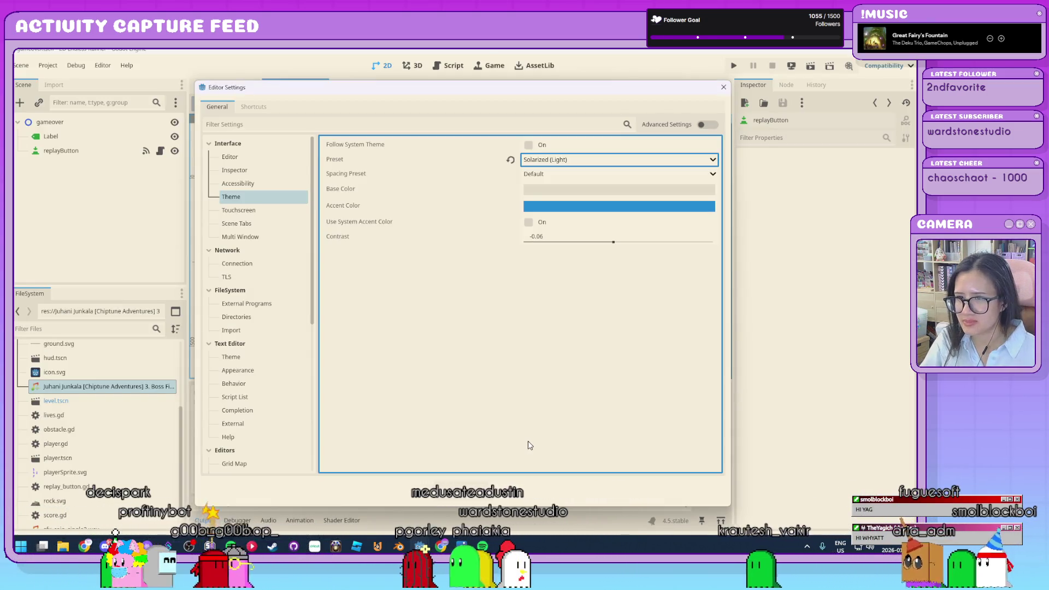
left_click(588, 160)
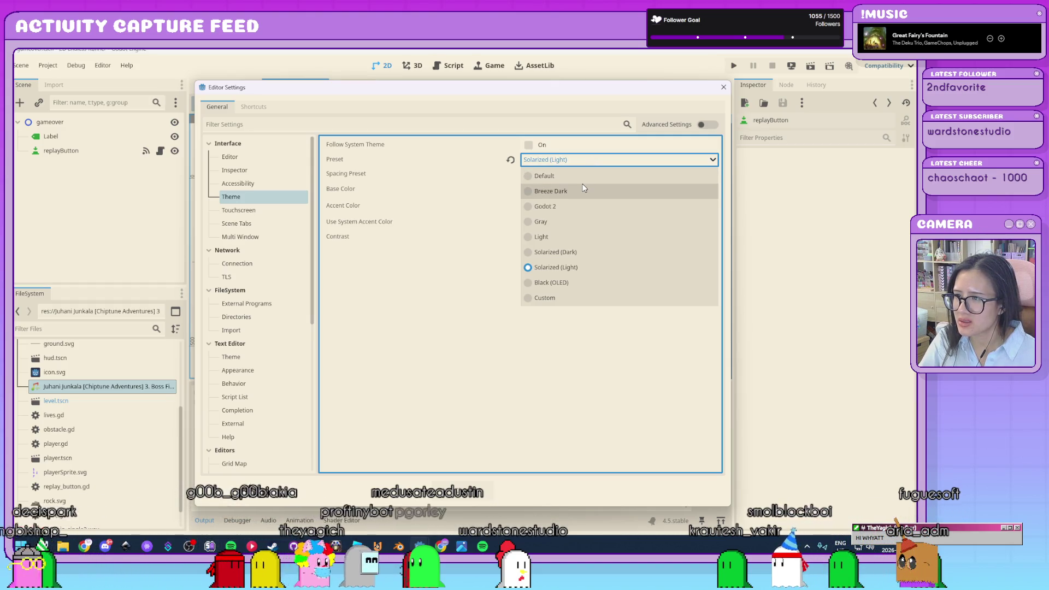
left_click(569, 237)
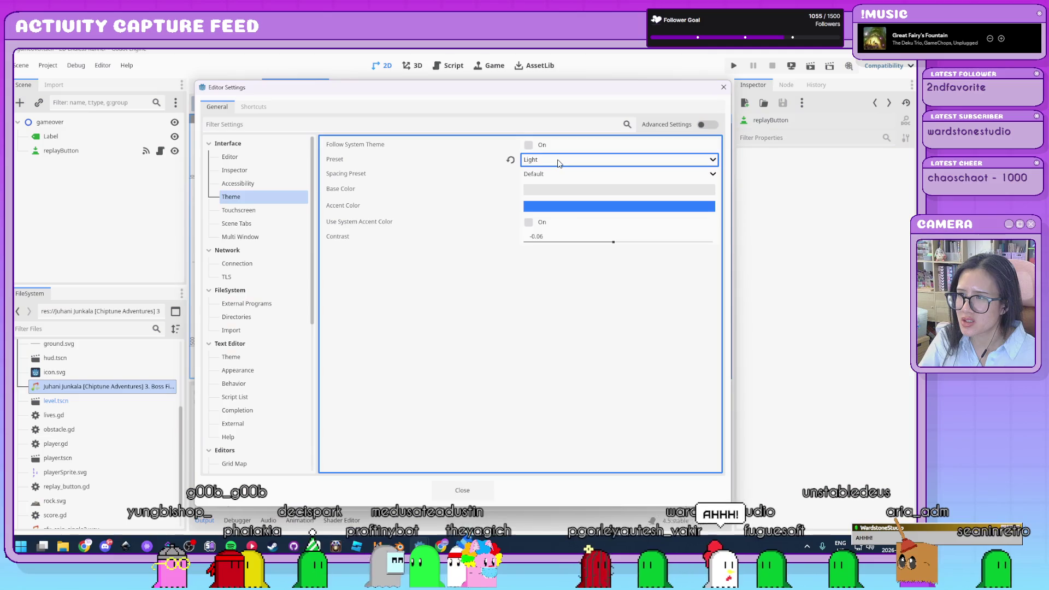
left_click(557, 161)
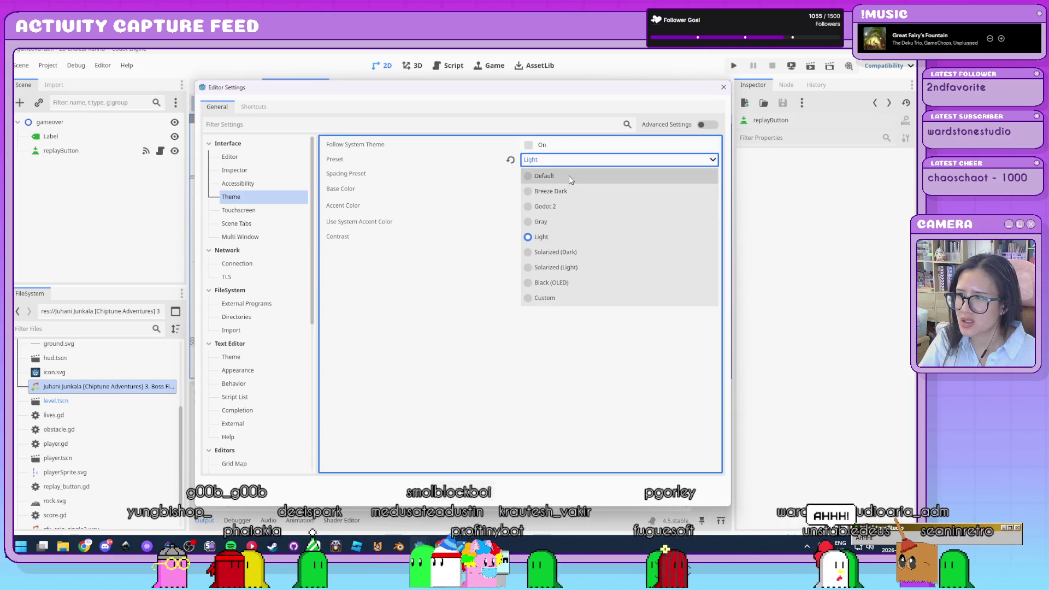
left_click(574, 221)
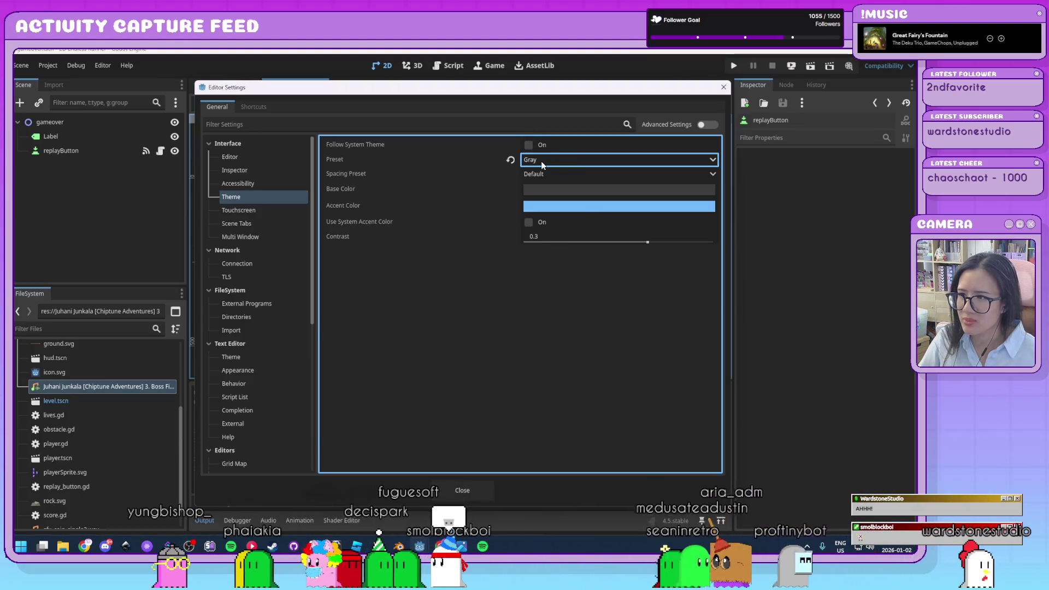
left_click(543, 161)
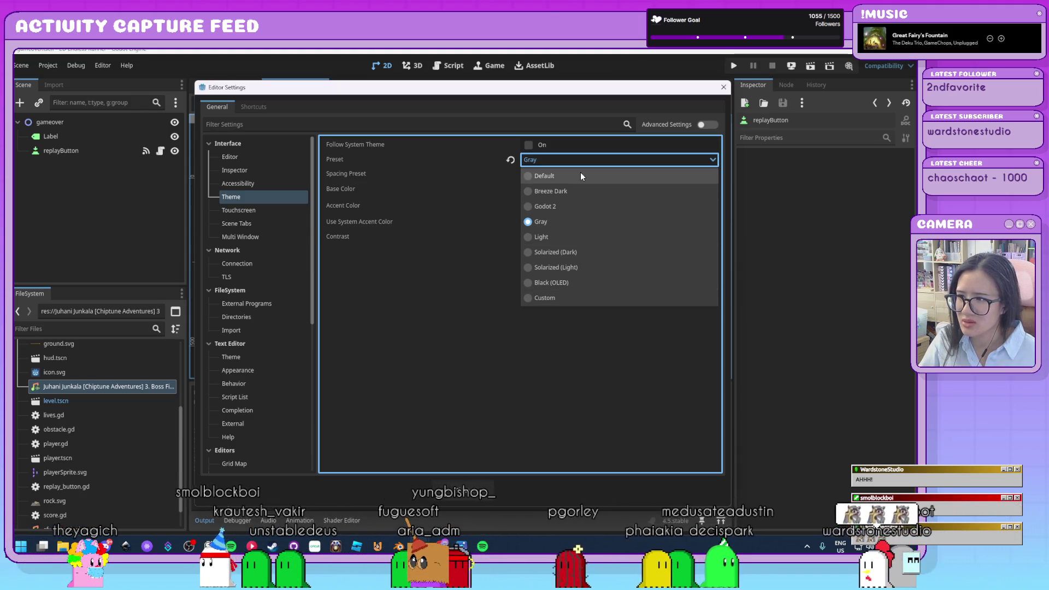
Cycle the theme preset through Godot 2, Solarized (Dark) and Solarized (Light), then set it to Custom
left_click(578, 207)
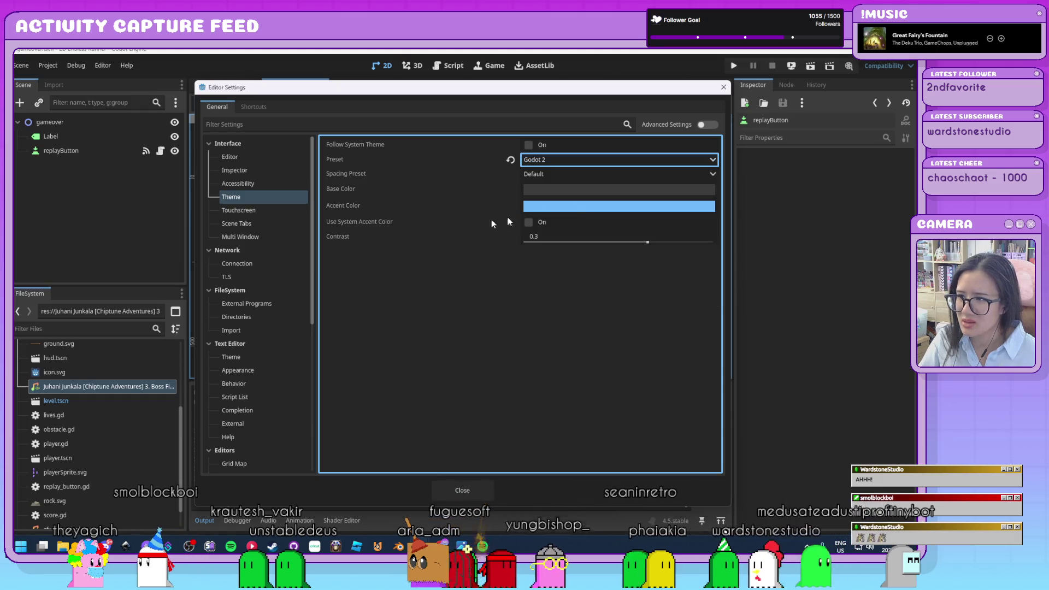
mouse_move(447, 240)
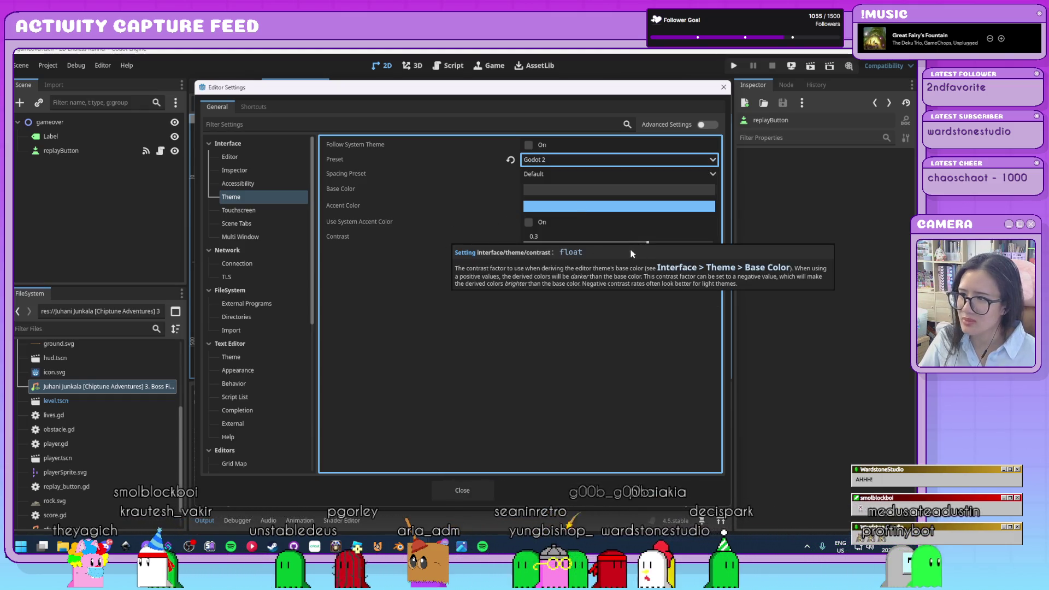
left_click(543, 160)
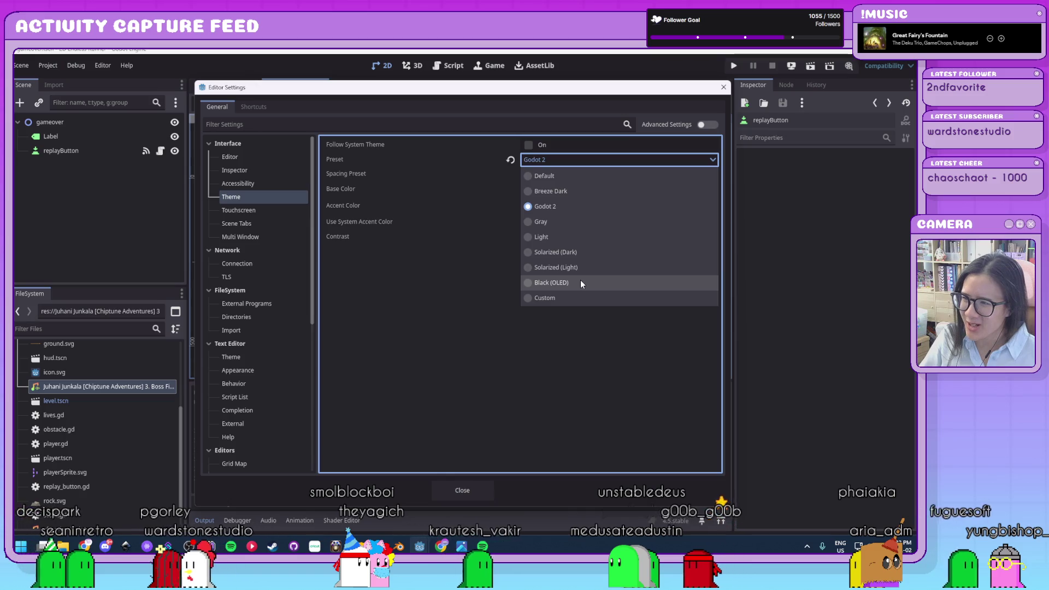
left_click(586, 252)
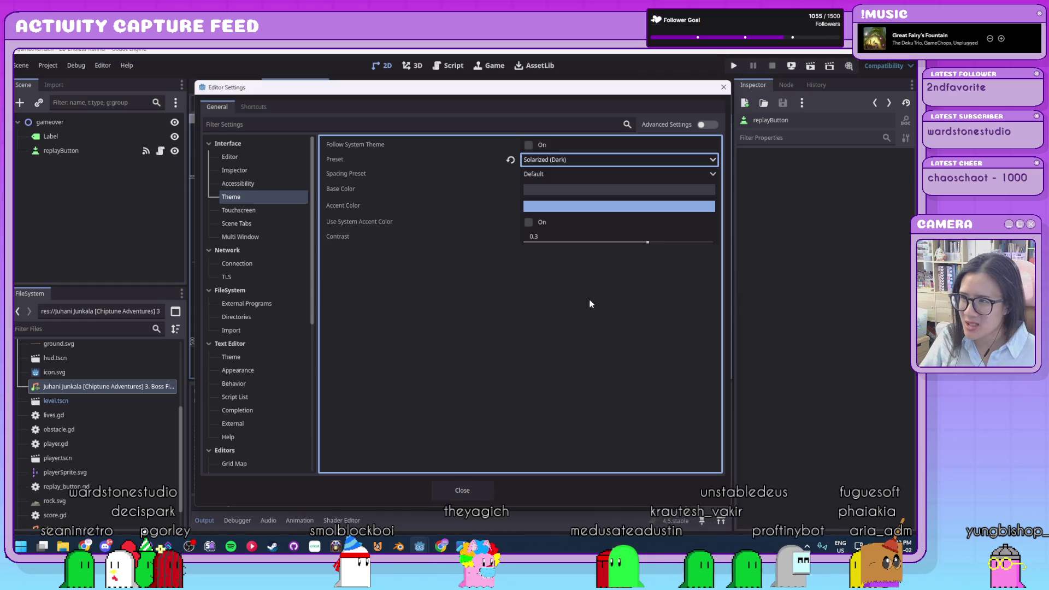
left_click(573, 162)
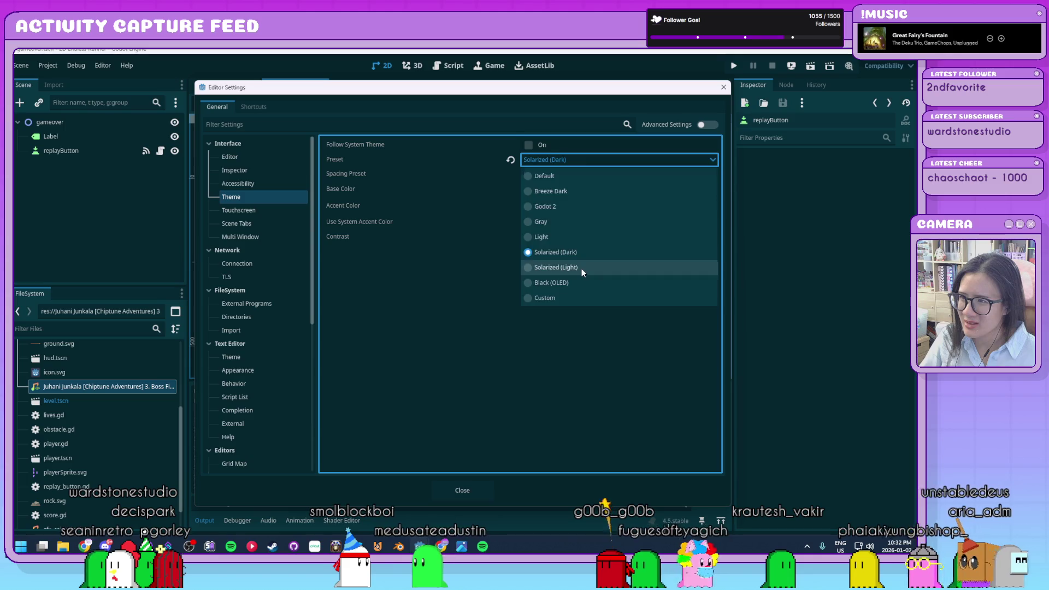
left_click(582, 268)
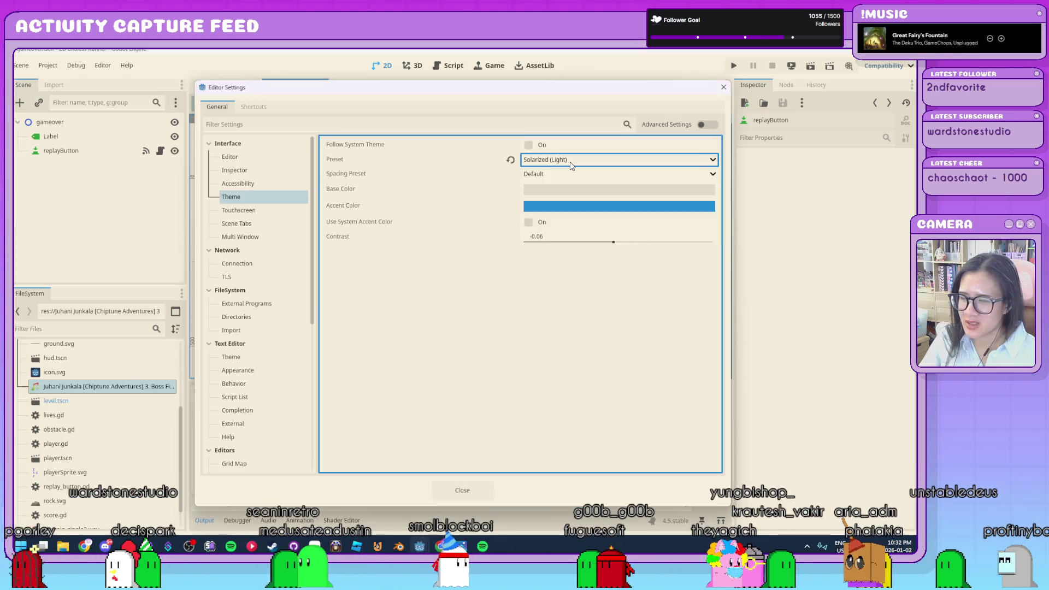
left_click(569, 161)
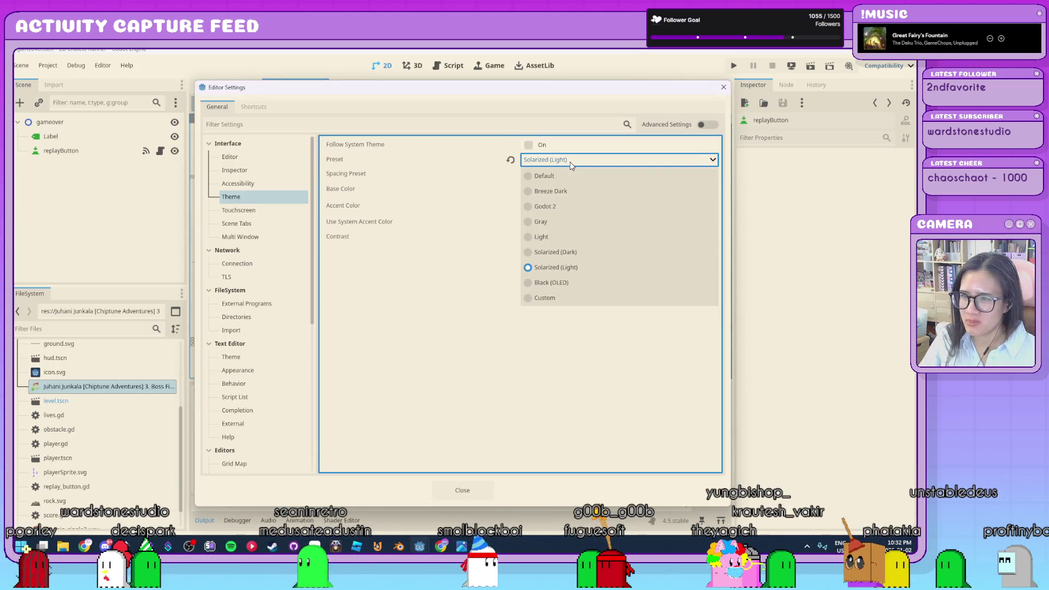
left_click(571, 297)
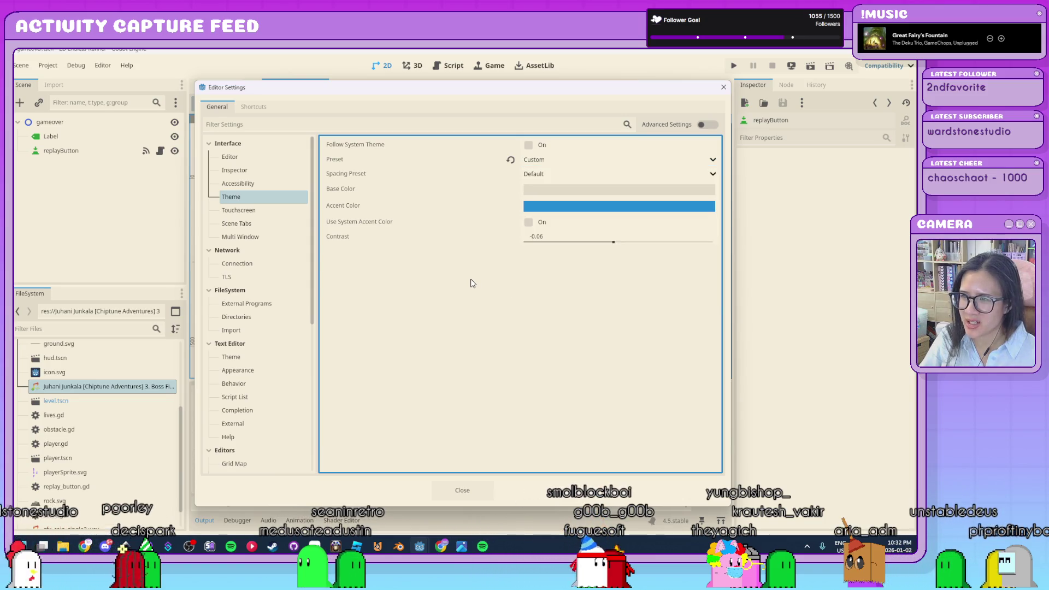
left_click(585, 192)
Set the custom theme's Base Color to pale lavender blue b6b5ff and close Editor Settings
left_click(699, 241)
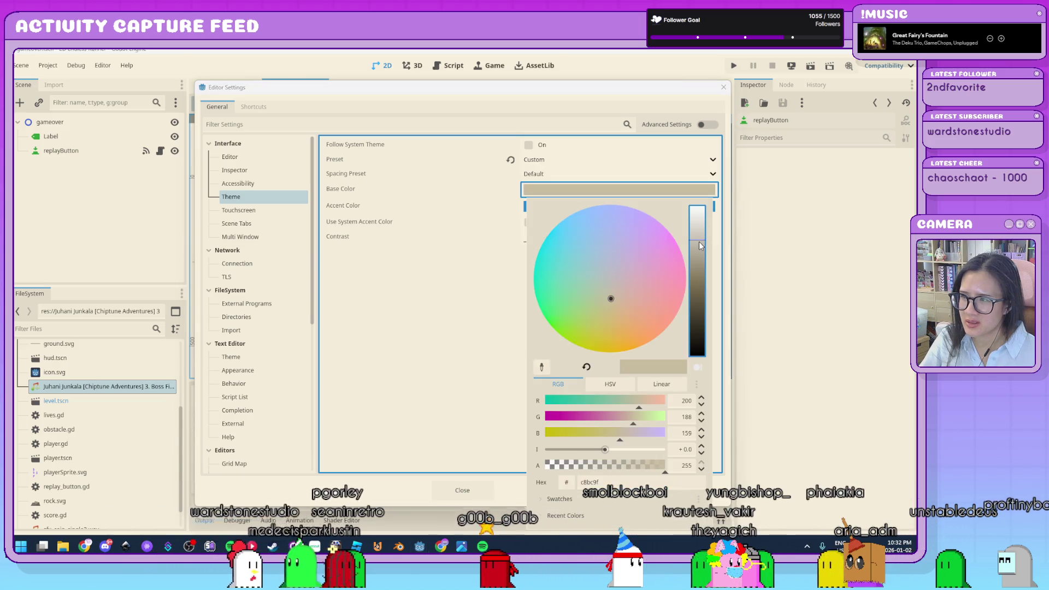
left_click(433, 285)
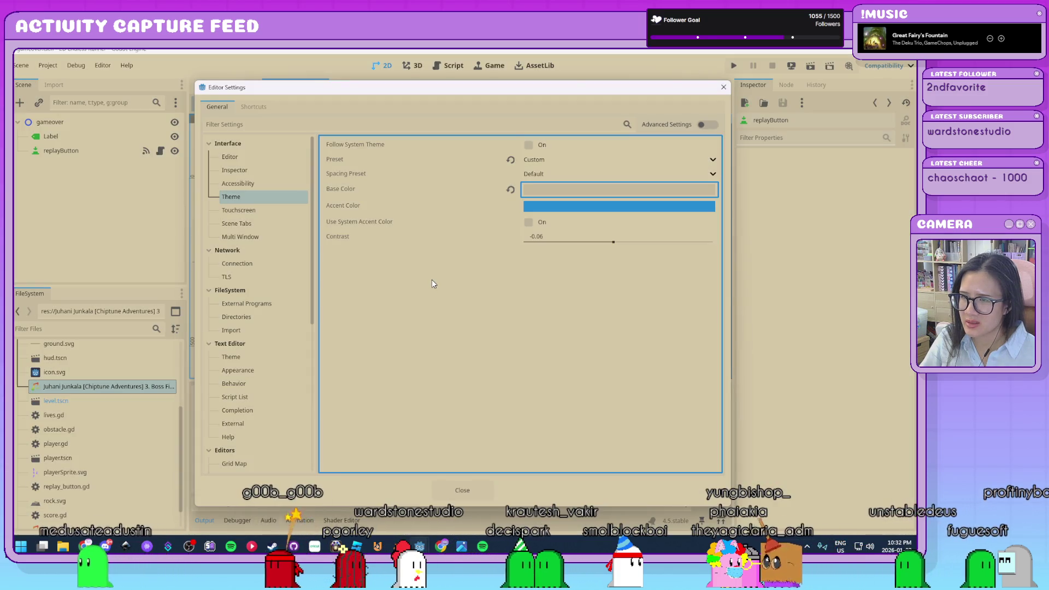
left_click(623, 191)
left_click(699, 235)
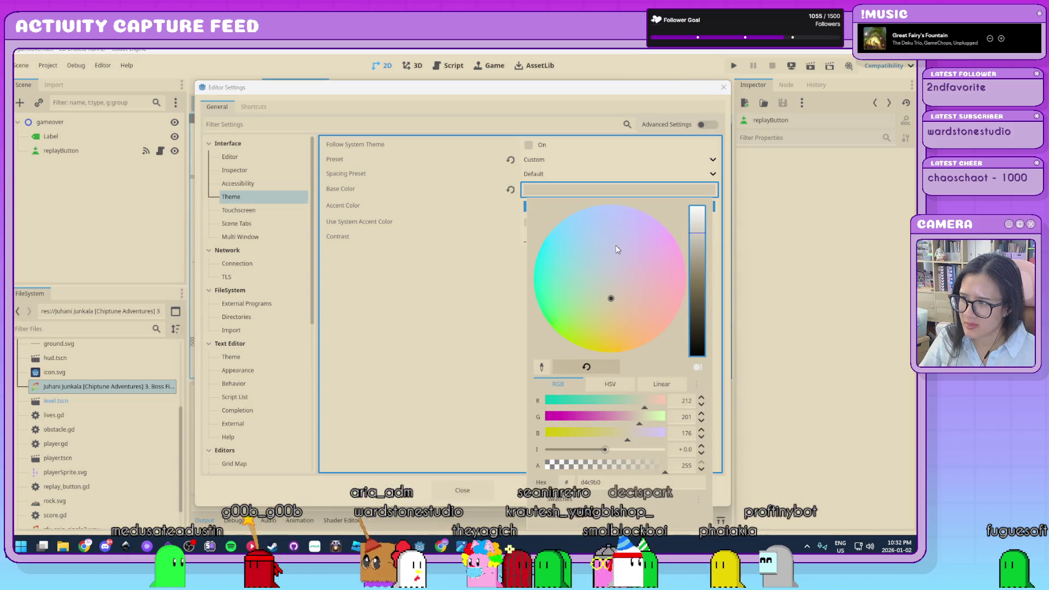
left_click(621, 211)
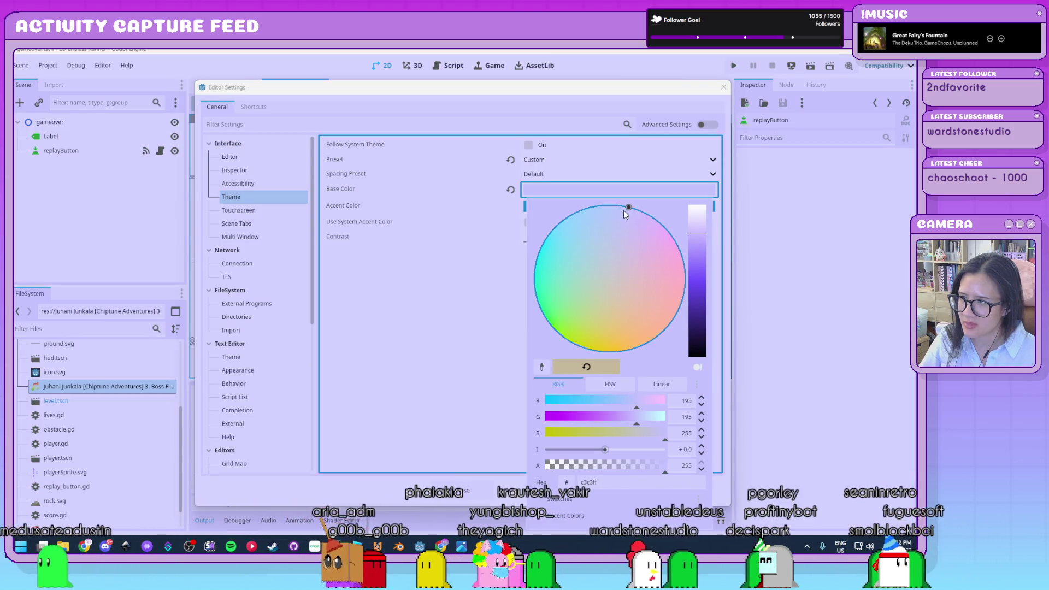
left_click(694, 241)
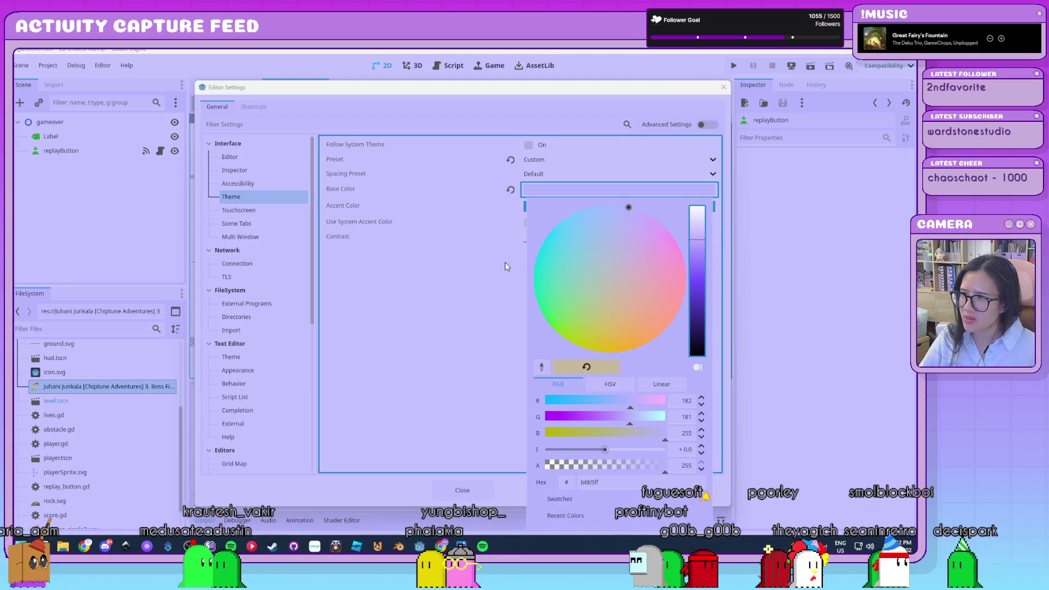
left_click(492, 264)
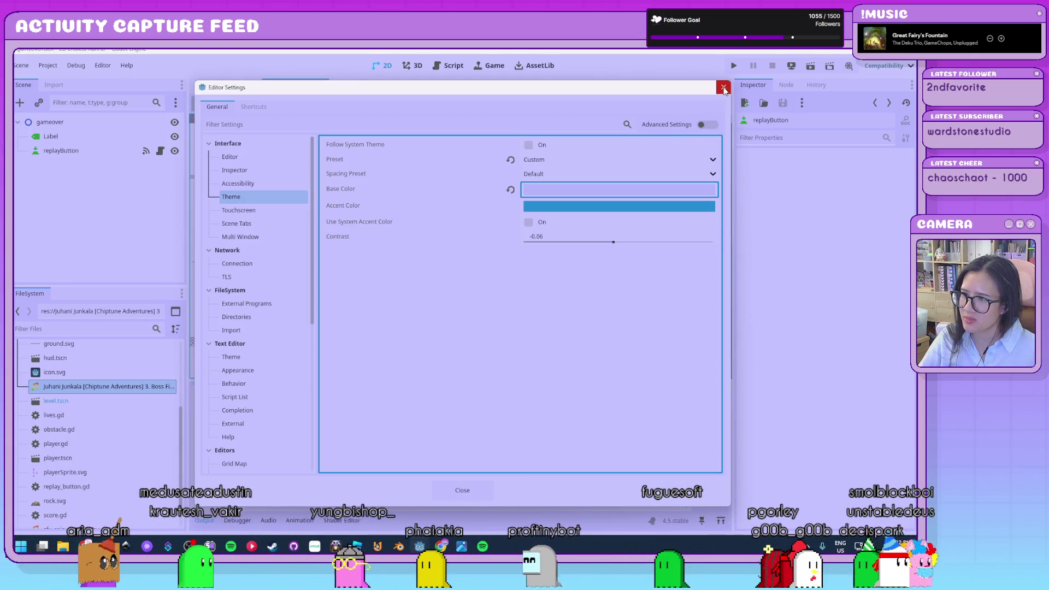
key("Escape")
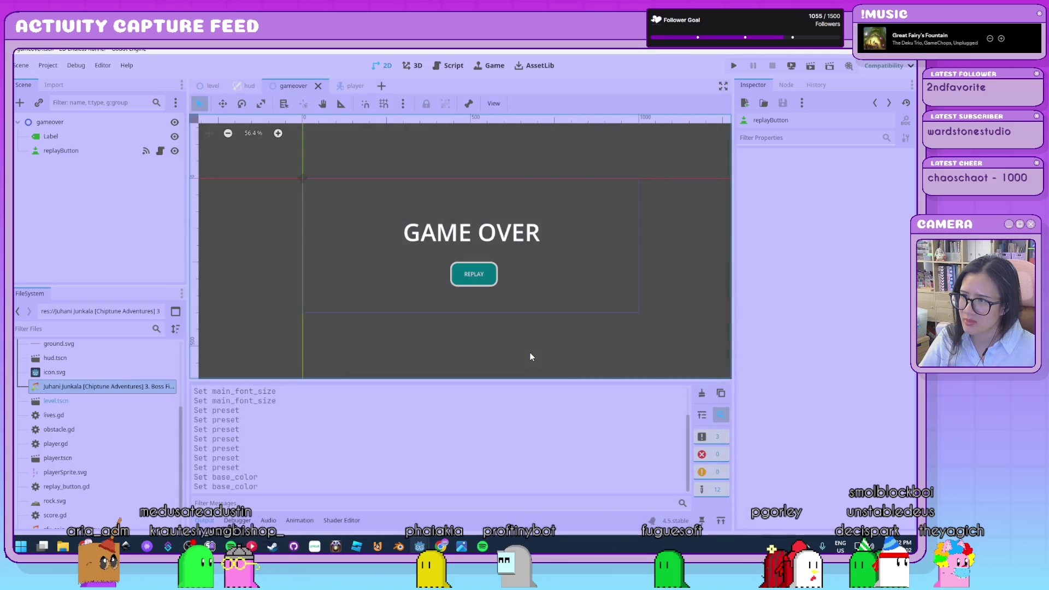
In Editor Settings, set the theme preset to Solarized (Light) with Compact spacing
left_click(76, 66)
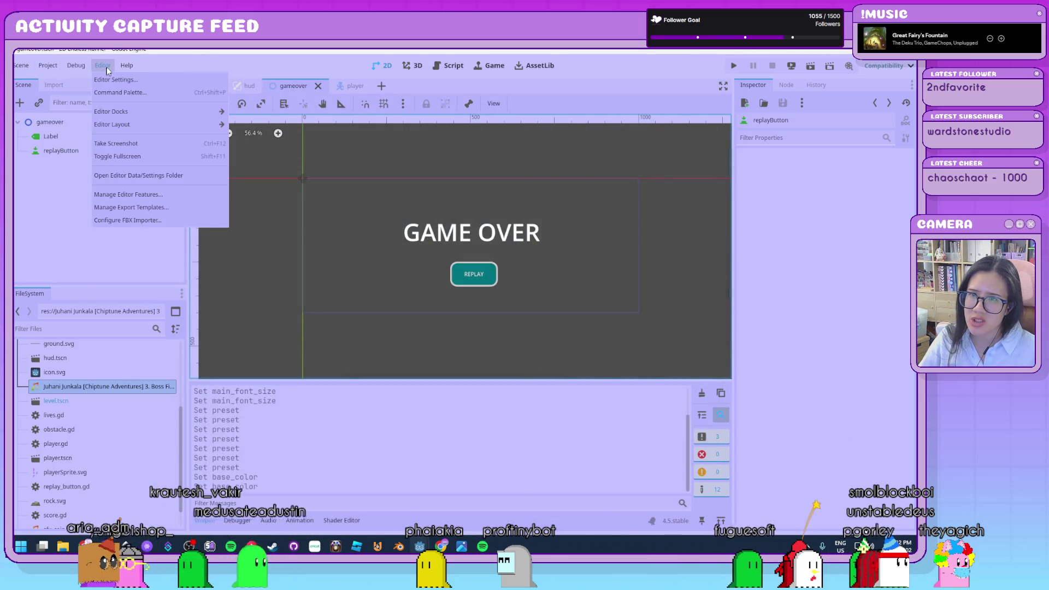
left_click(114, 80)
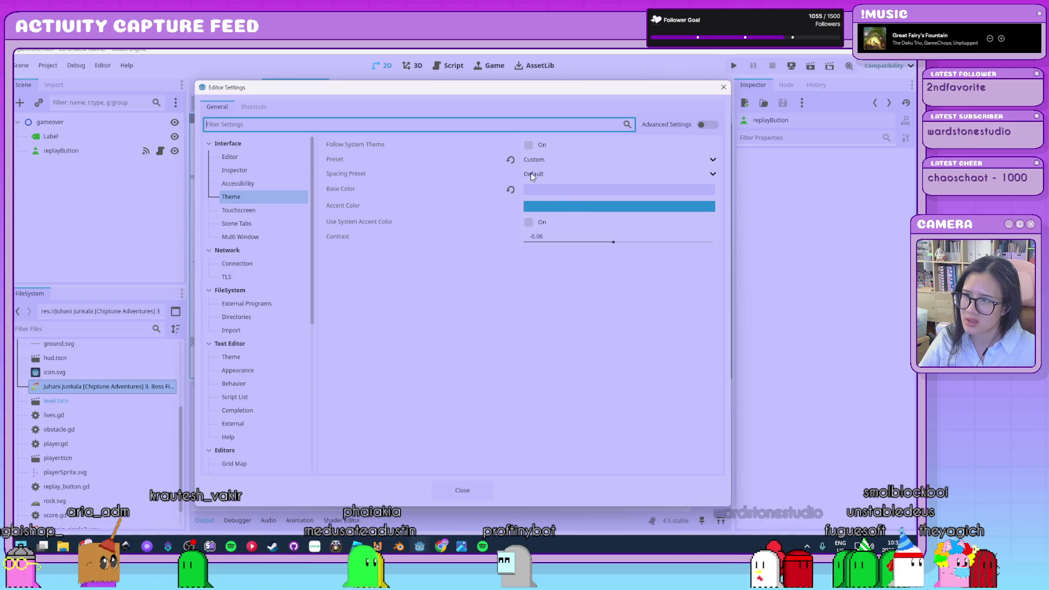
left_click(534, 175)
left_click(546, 161)
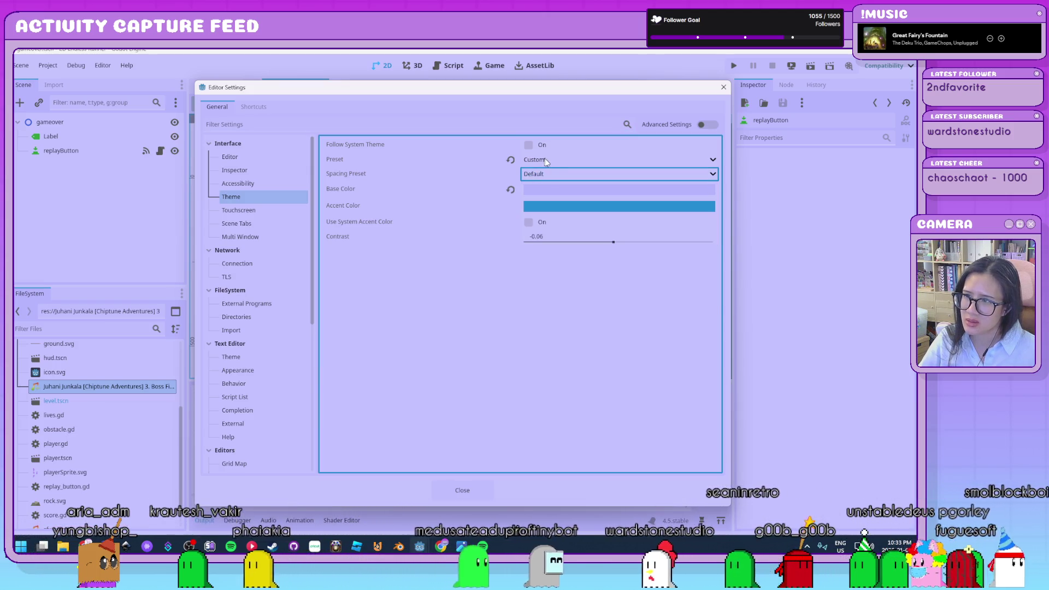
left_click(578, 267)
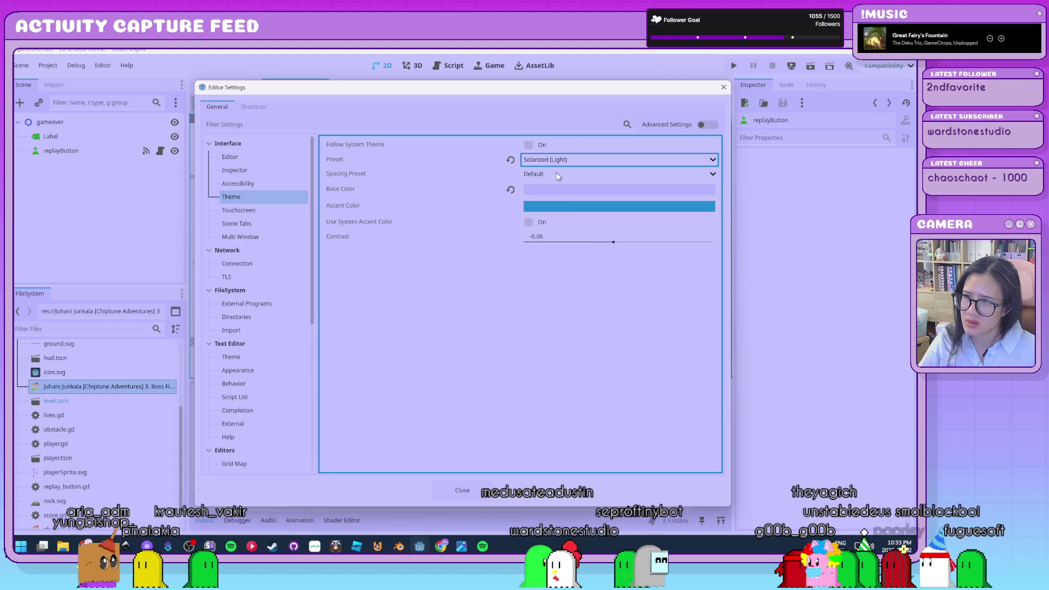
left_click(553, 175)
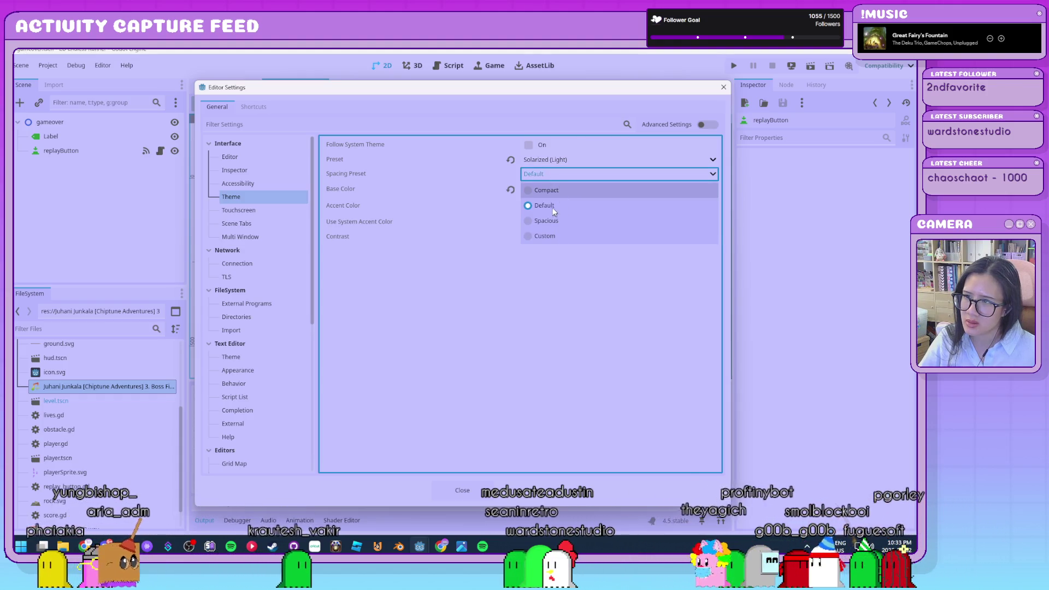
left_click(548, 190)
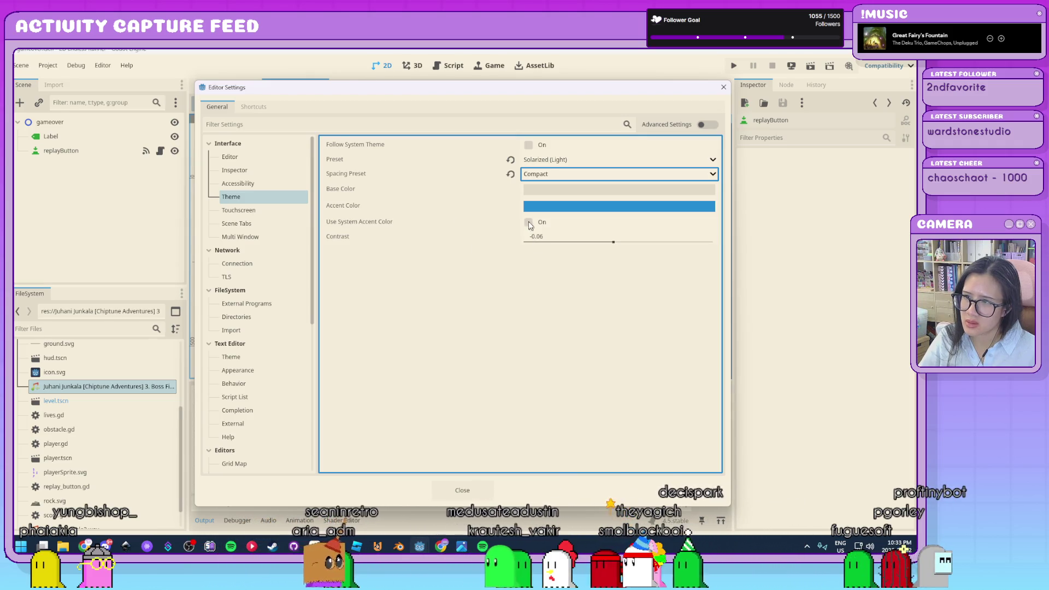
Lower the theme contrast to 0.0 and close Editor Settings
left_click_drag(616, 233, 610, 234)
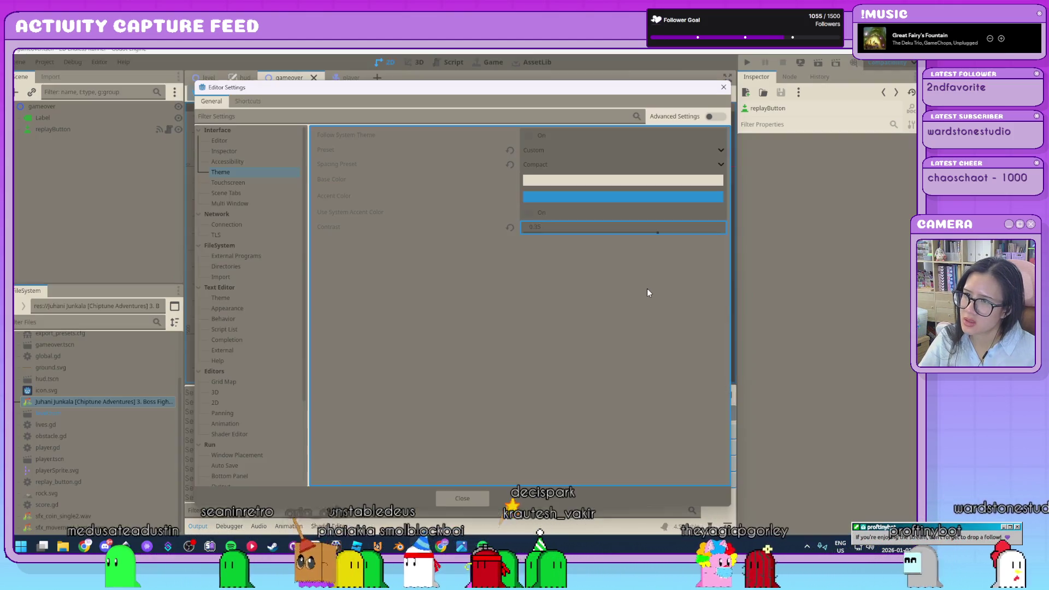
left_click_drag(653, 232, 644, 232)
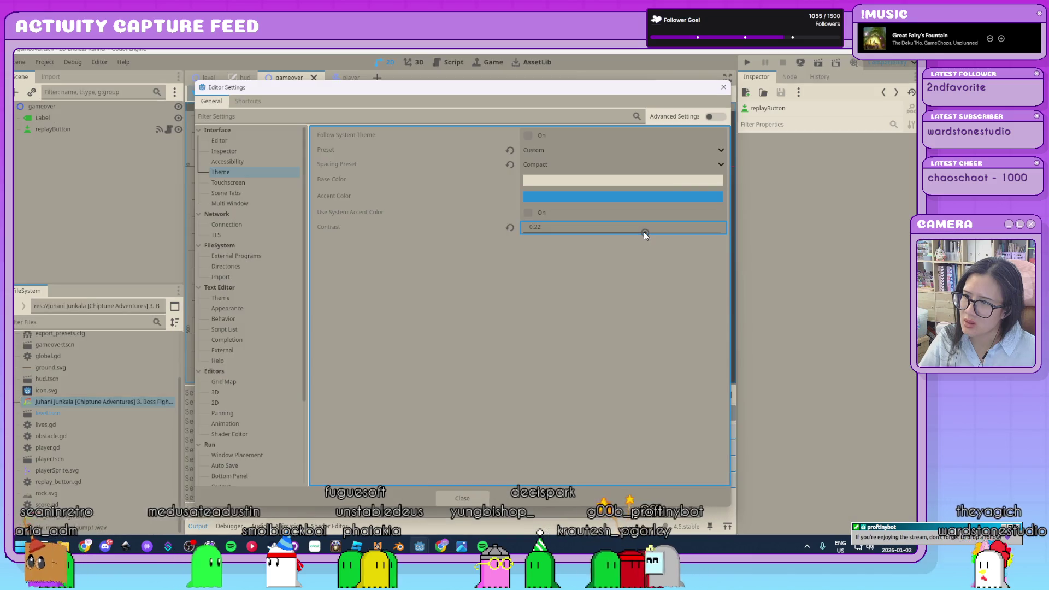
left_click_drag(644, 232, 632, 232)
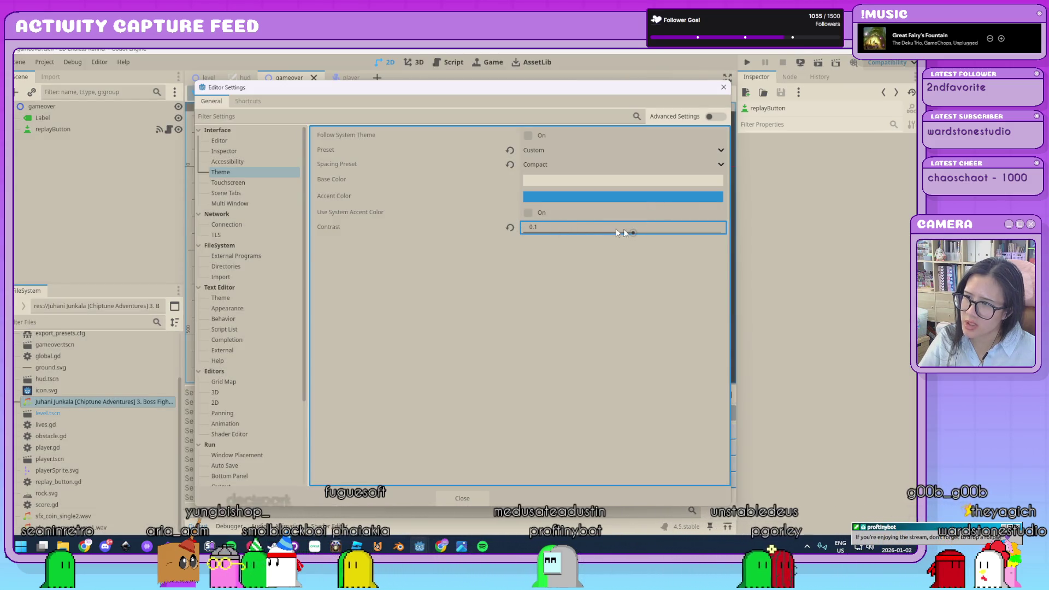
left_click_drag(630, 233, 572, 228)
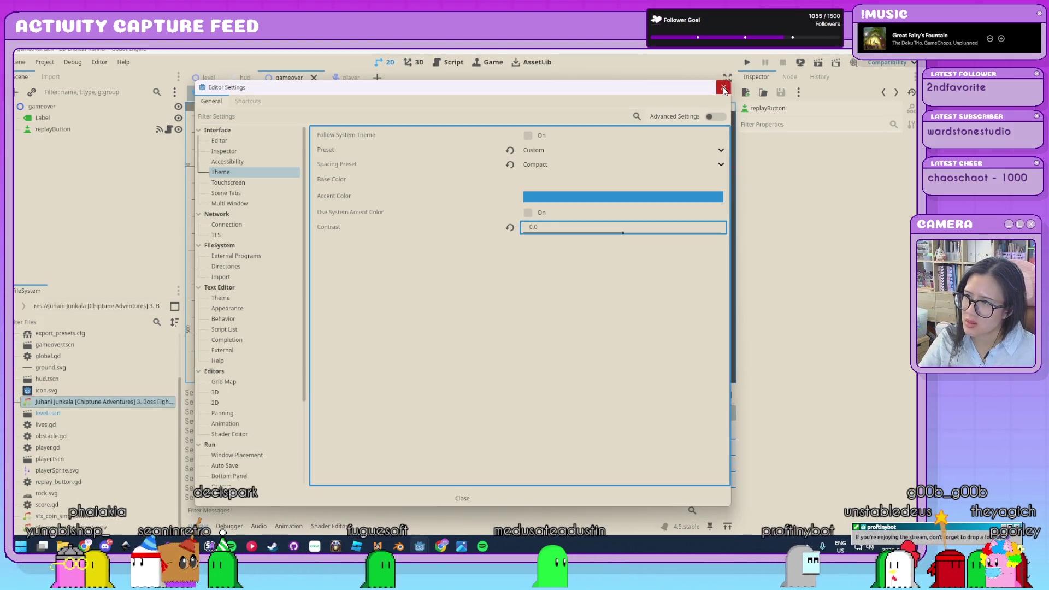
left_click(724, 88)
left_click(824, 339)
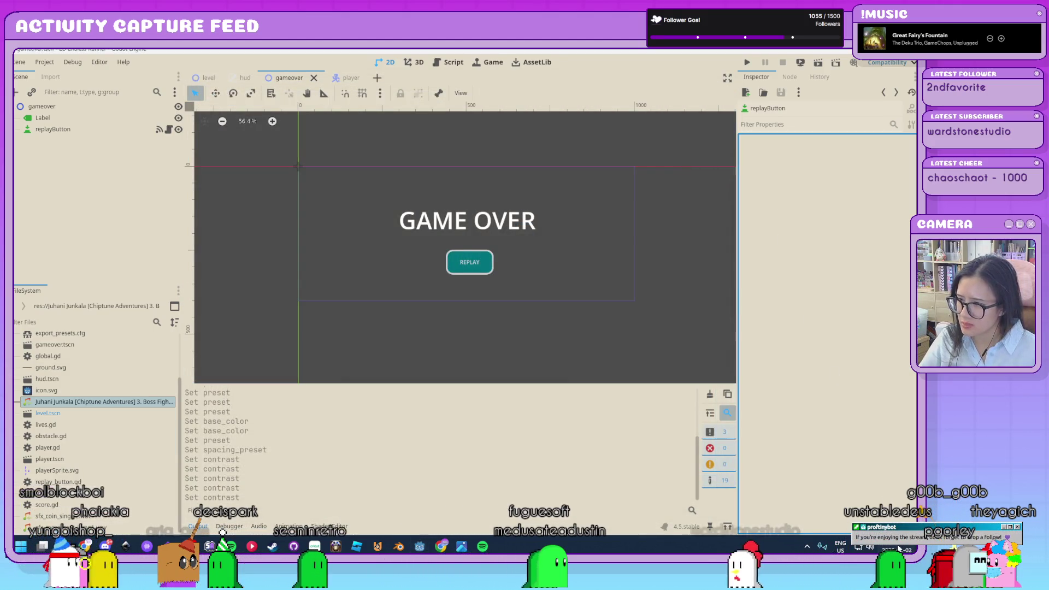
left_click(900, 548)
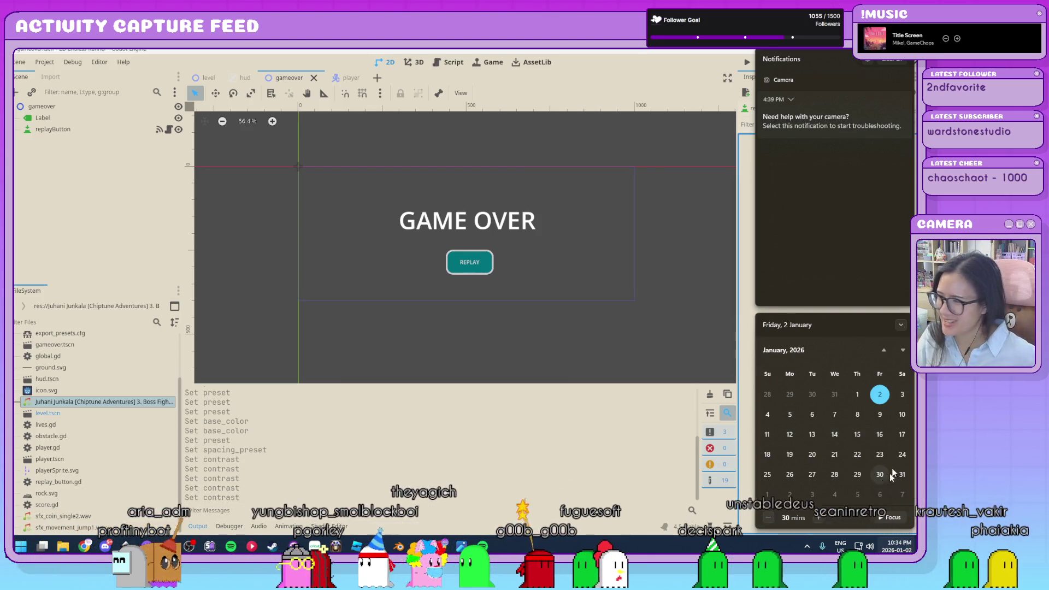
left_click(137, 236)
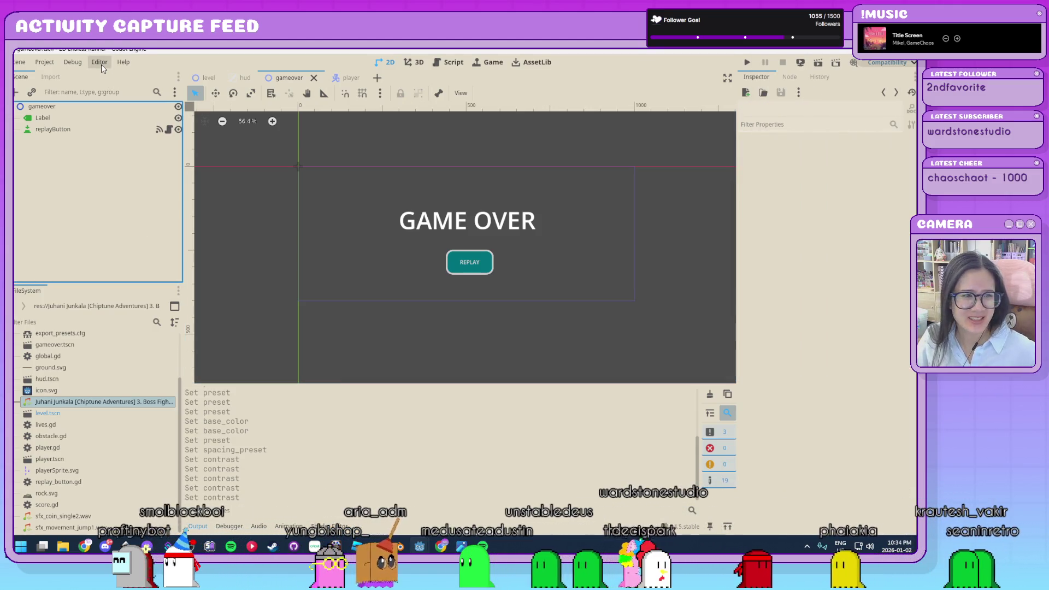
left_click(101, 64)
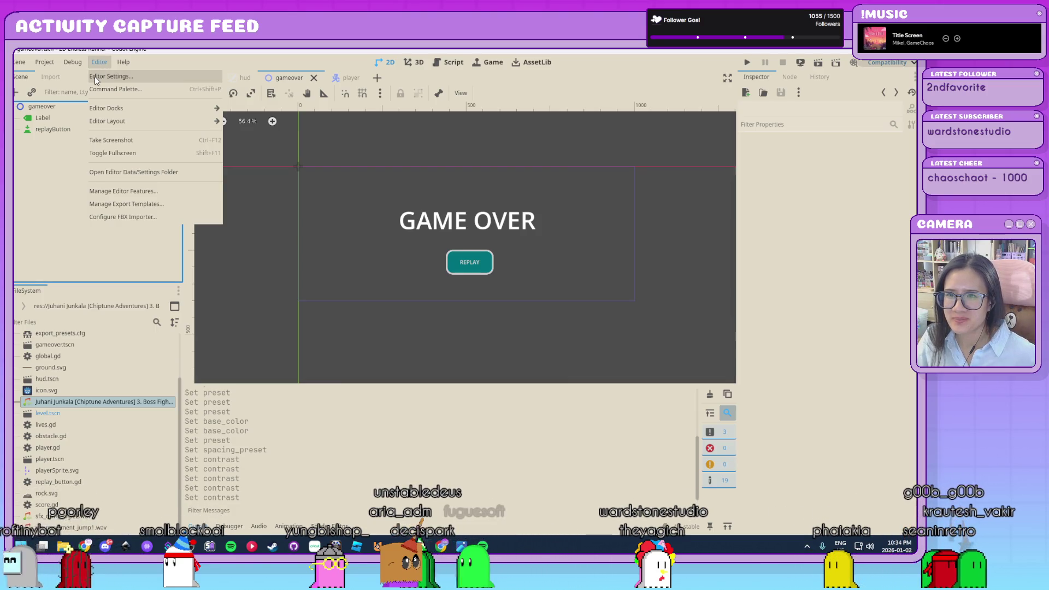
key("Escape")
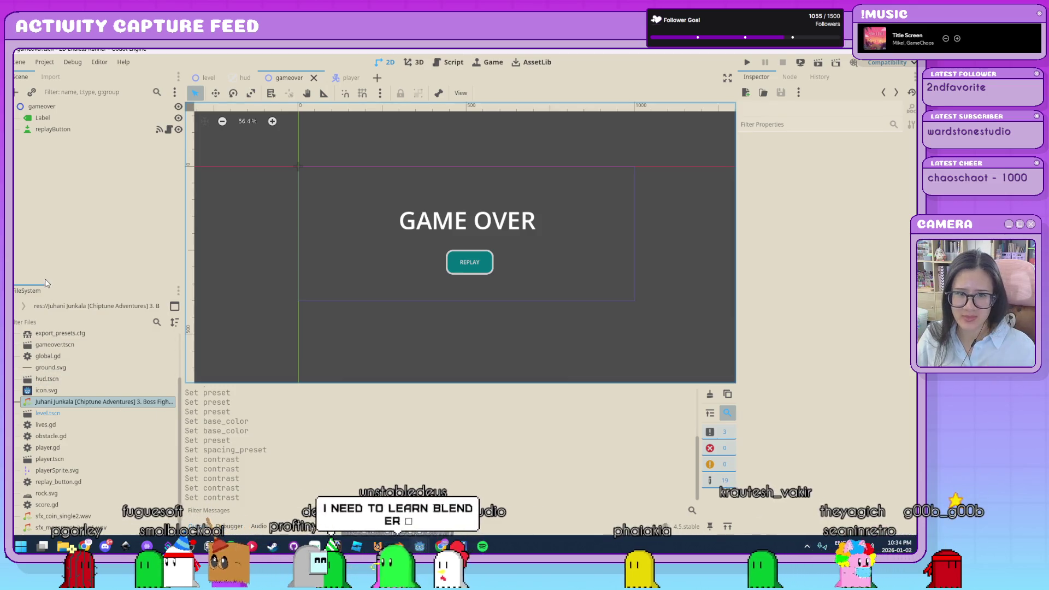
left_click(83, 235)
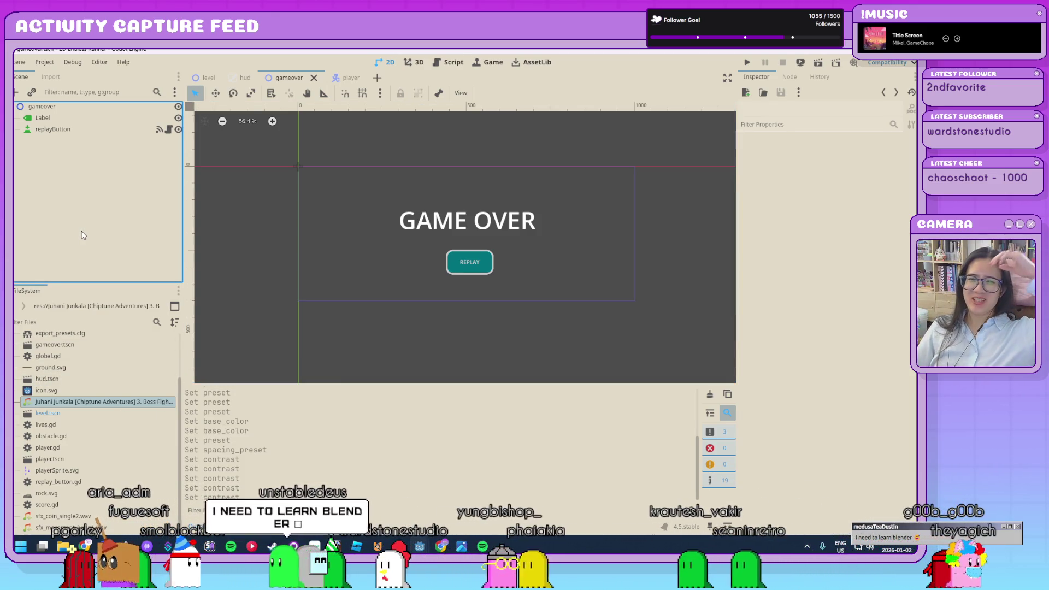